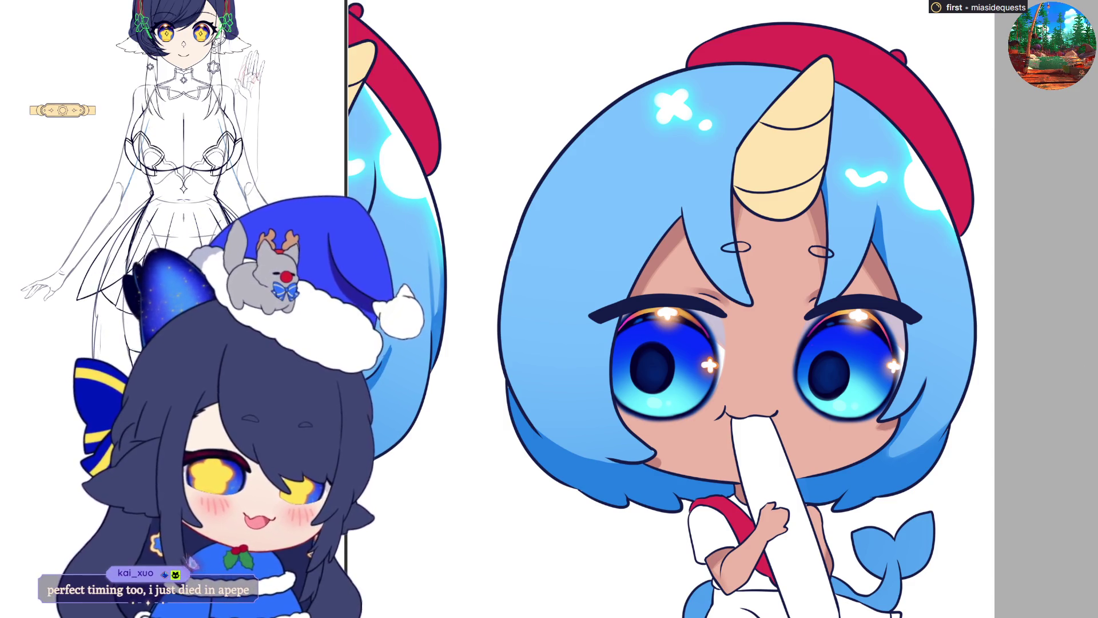
Step: Enlarge the brush and zoom in close on the open-mouthed chibi
key(bracketright)
key(bracketright)
key(bracketright)
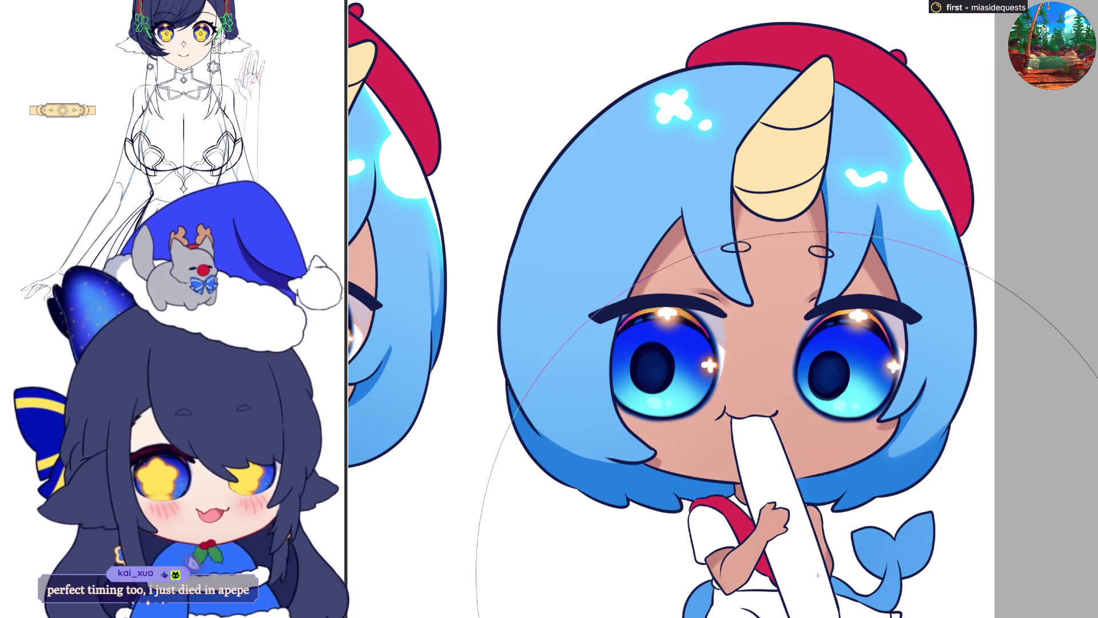
key(ctrl+0)
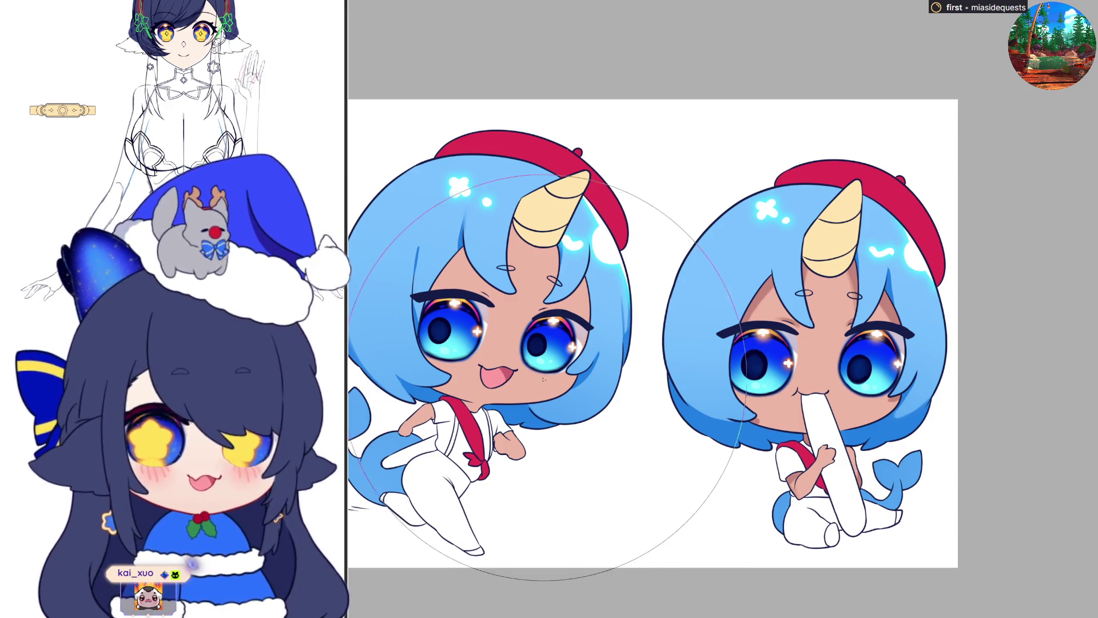
key(ctrl+plus)
key(ctrl+minus)
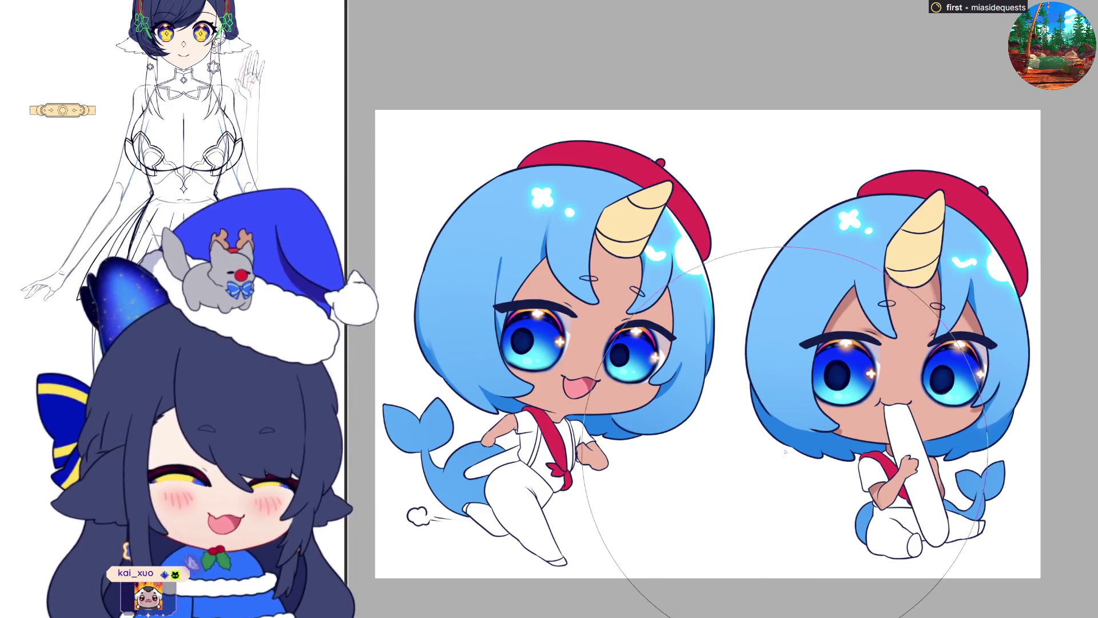
key(ctrl+plus)
key(ctrl+plus)
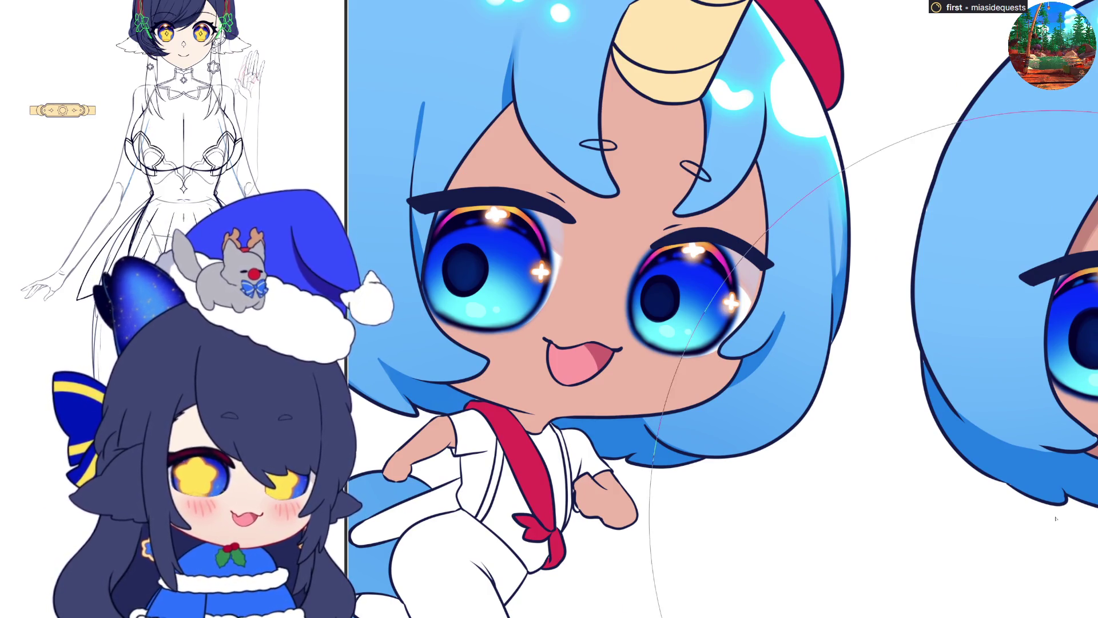
scroll(616, 465, down, 3)
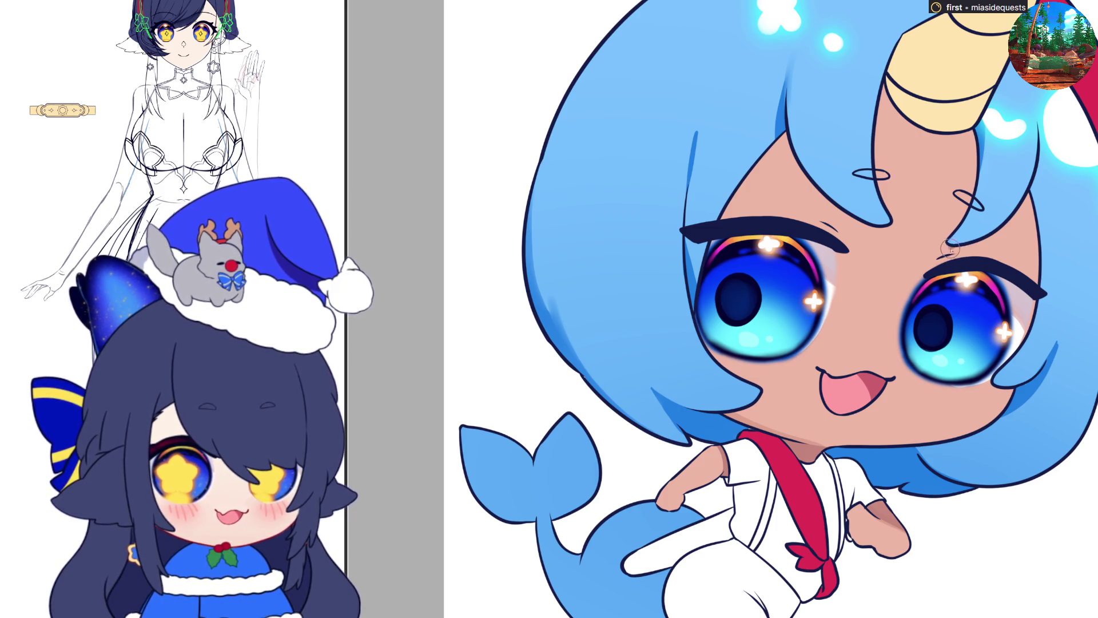
Step: Shade under the hair strand near the eyebrow, mirroring the view twice to check
drag(944, 254, 1012, 217)
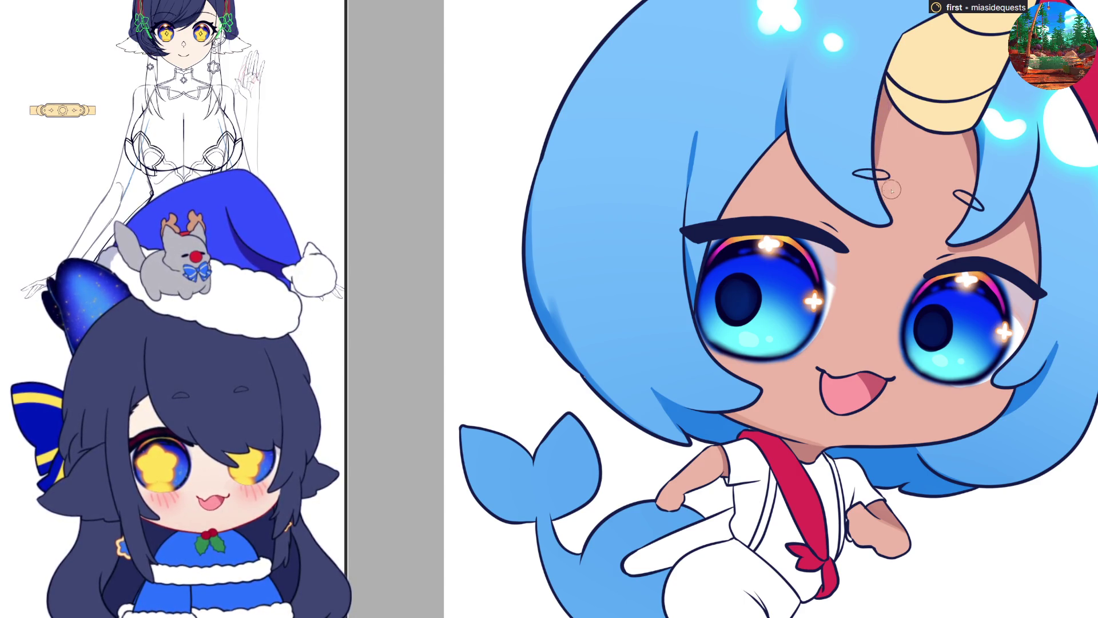
key(h)
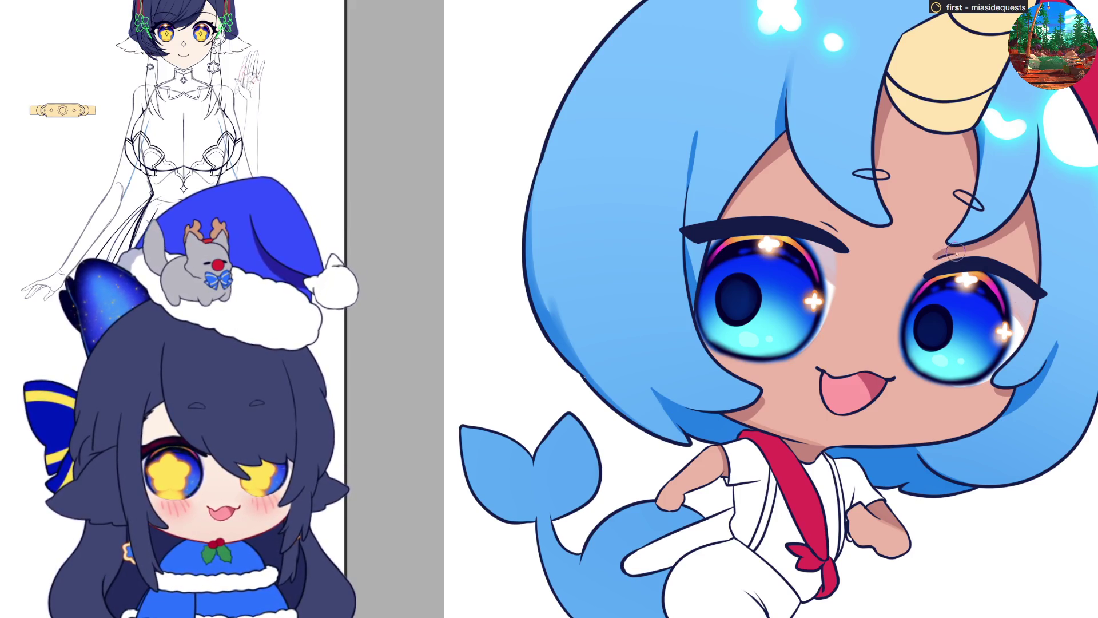
key(h)
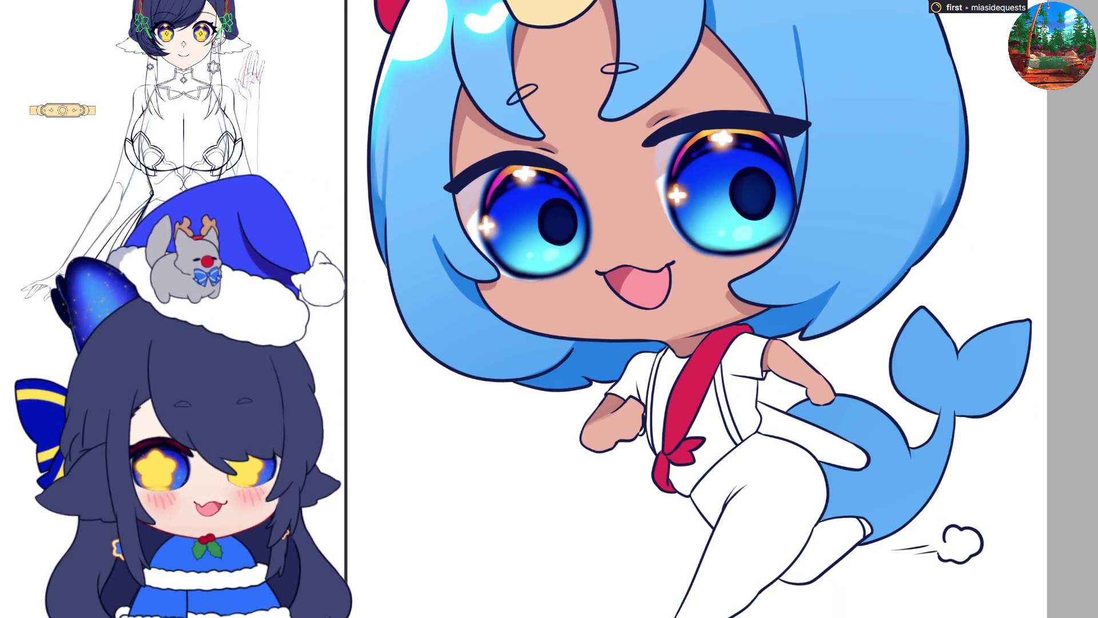
scroll(949, 442, down, 5)
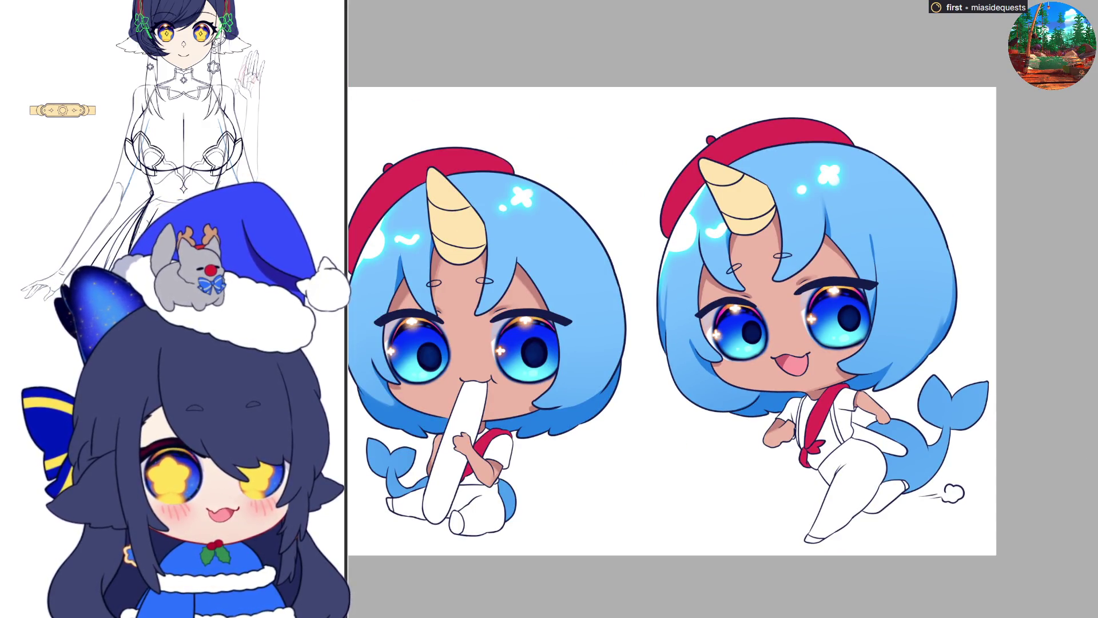
Step: Fill the running chibi's suspender strap and trousers with dark navy
scroll(819, 366, up, 10)
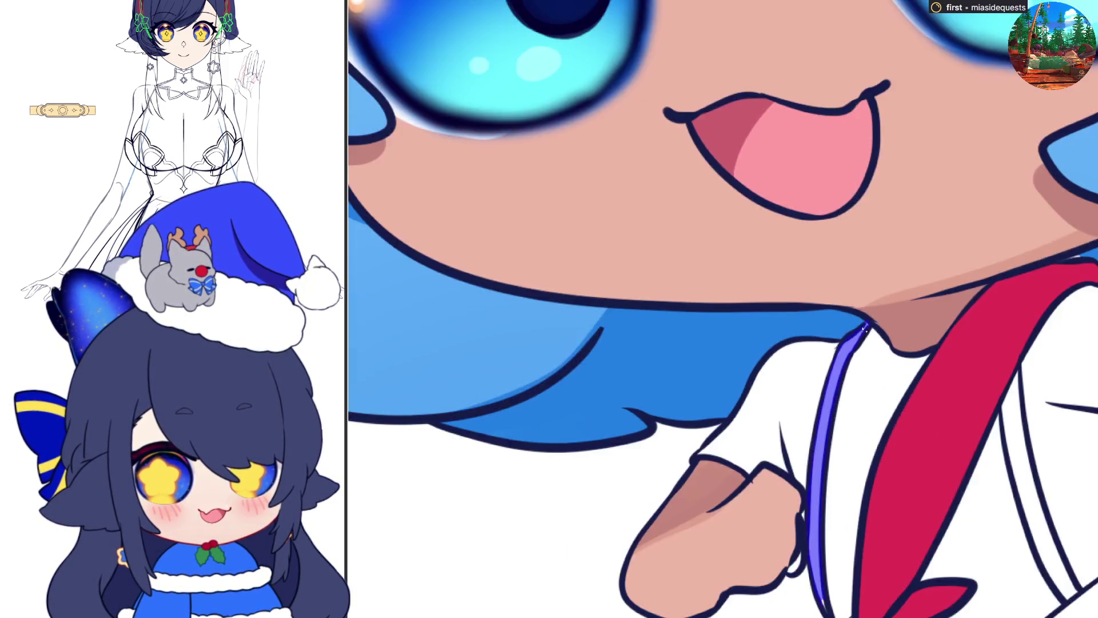
scroll(804, 506, down, 2)
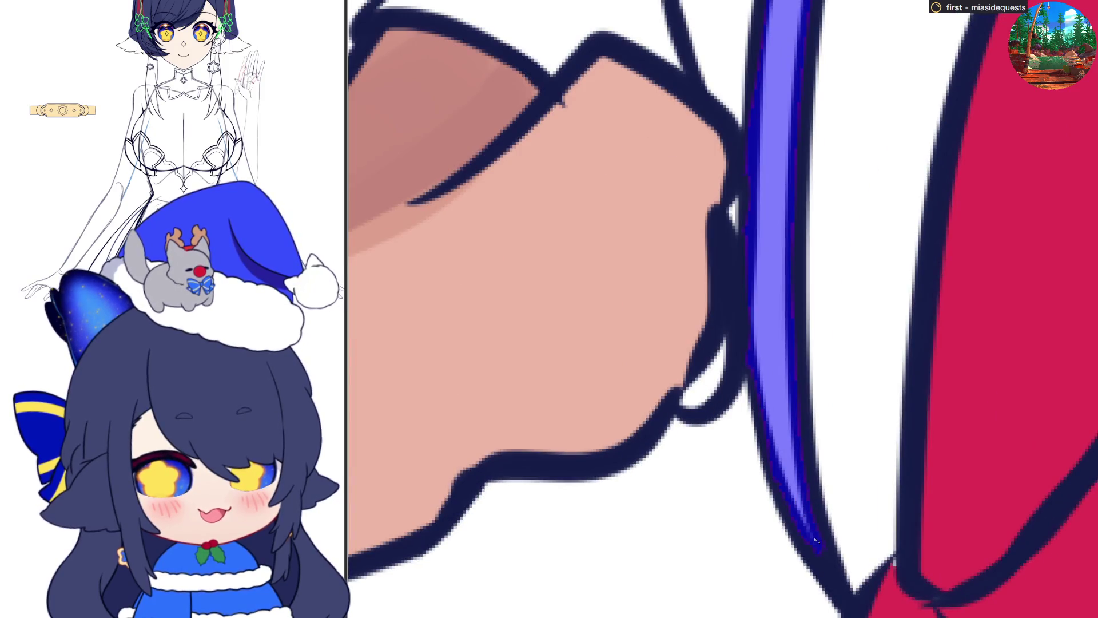
scroll(858, 469, down, 4)
click(921, 415)
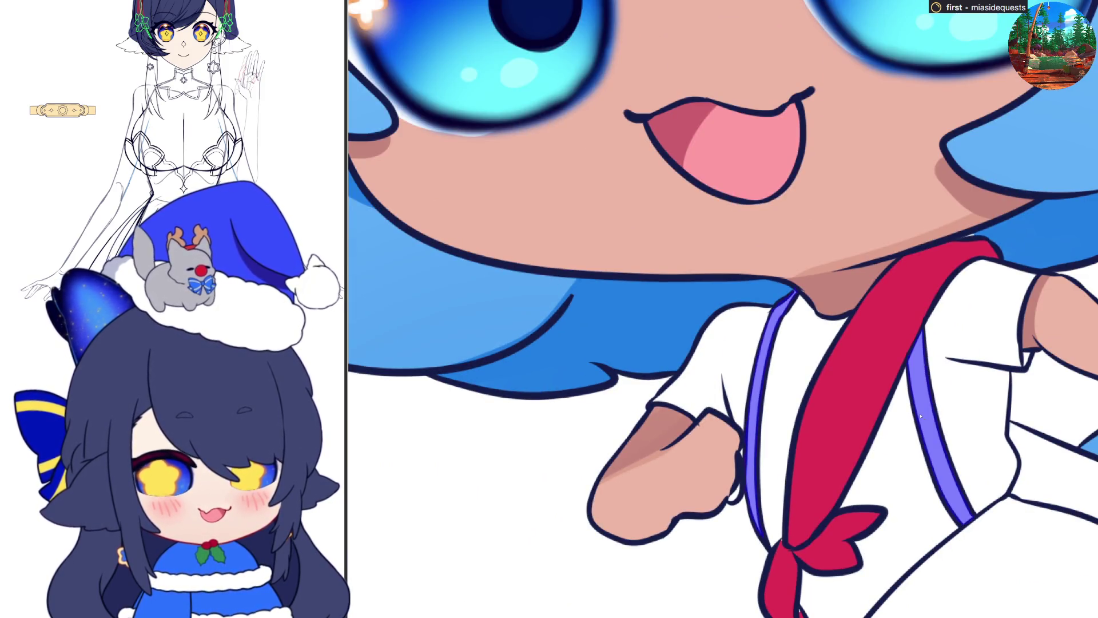
scroll(920, 416, down, 3)
click(1005, 549)
Step: Fill the left chibi's trousers with the same dark navy
scroll(1051, 600, up, 1)
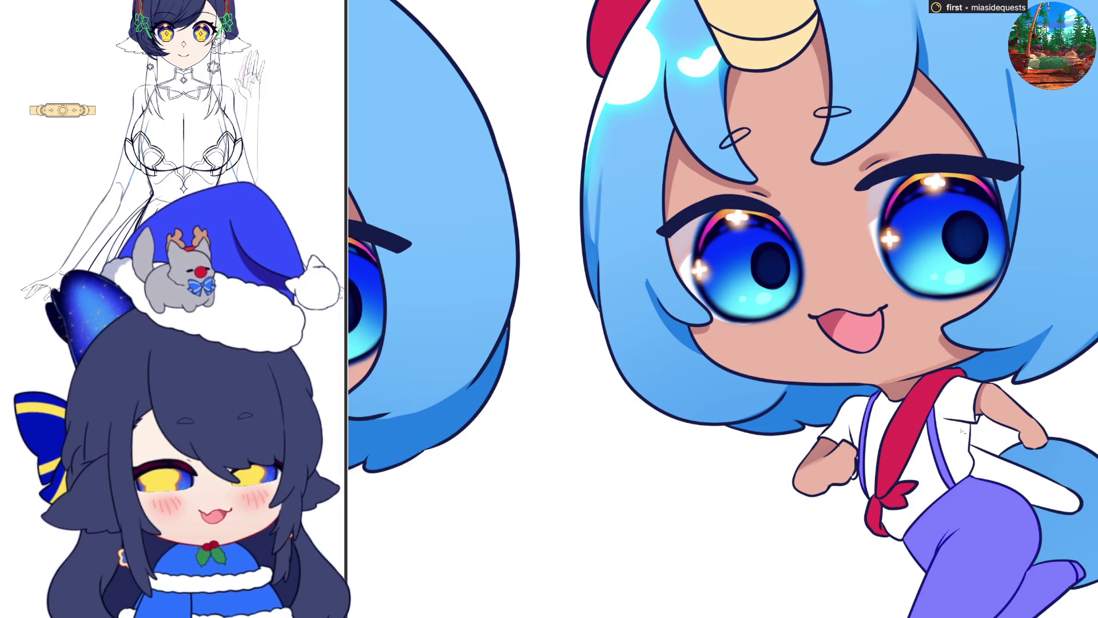
scroll(892, 457, down, 3)
click(501, 526)
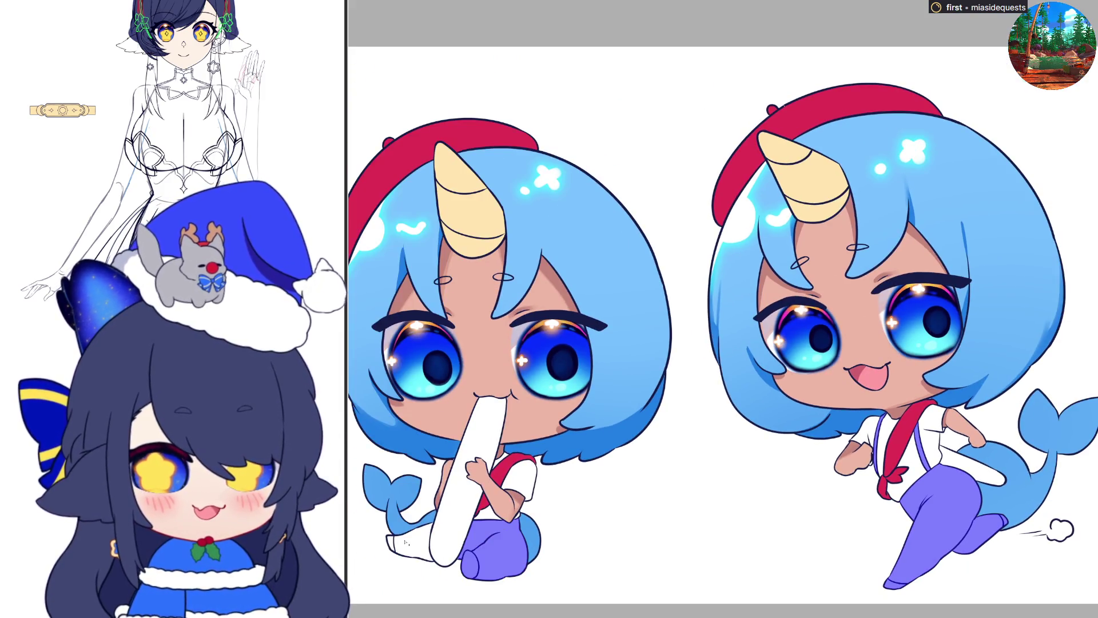
scroll(405, 542, up, 5)
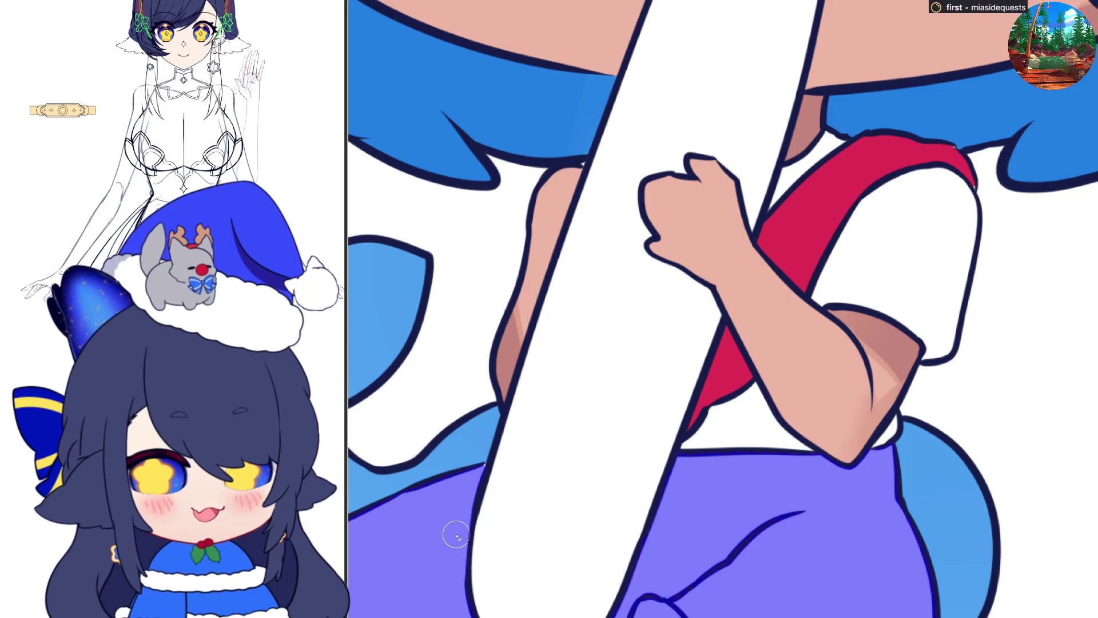
scroll(483, 473, up, 3)
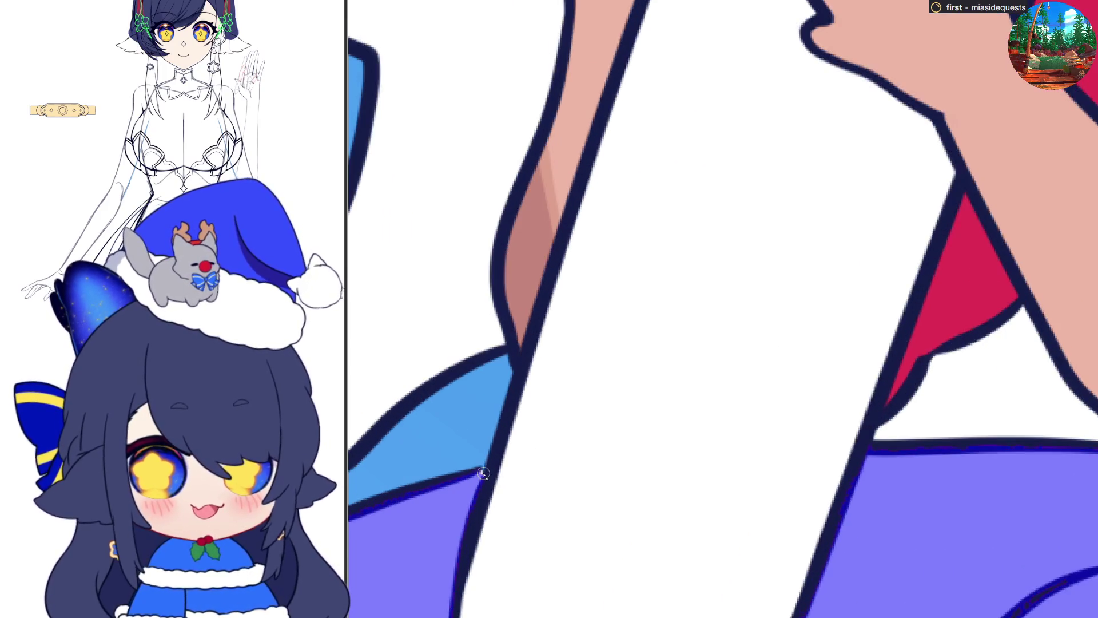
scroll(457, 479, down, 2)
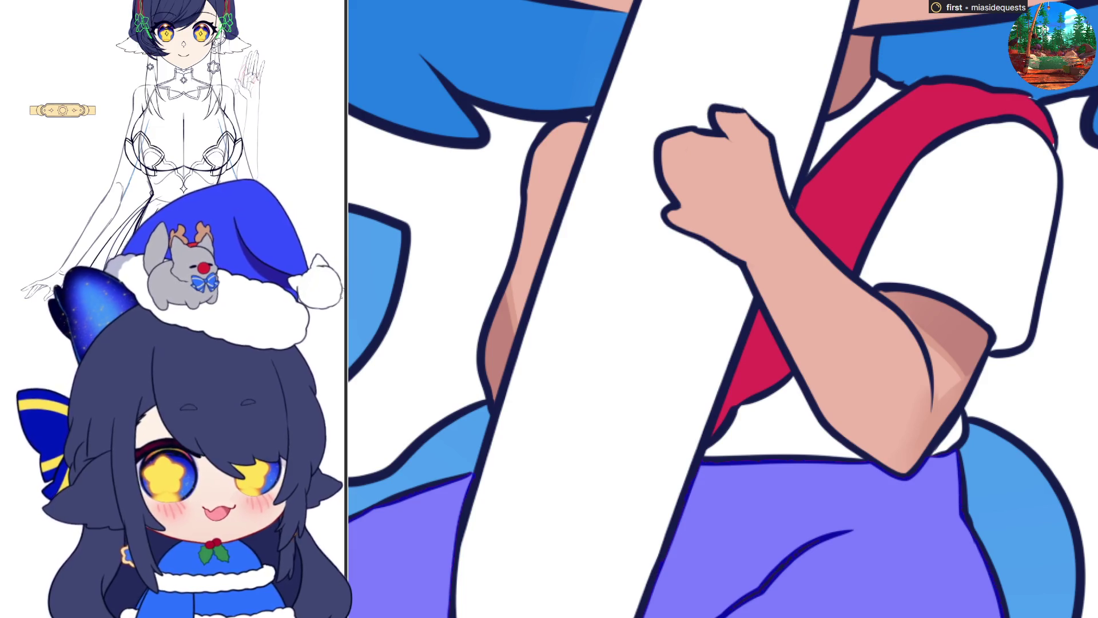
scroll(911, 406, down, 8)
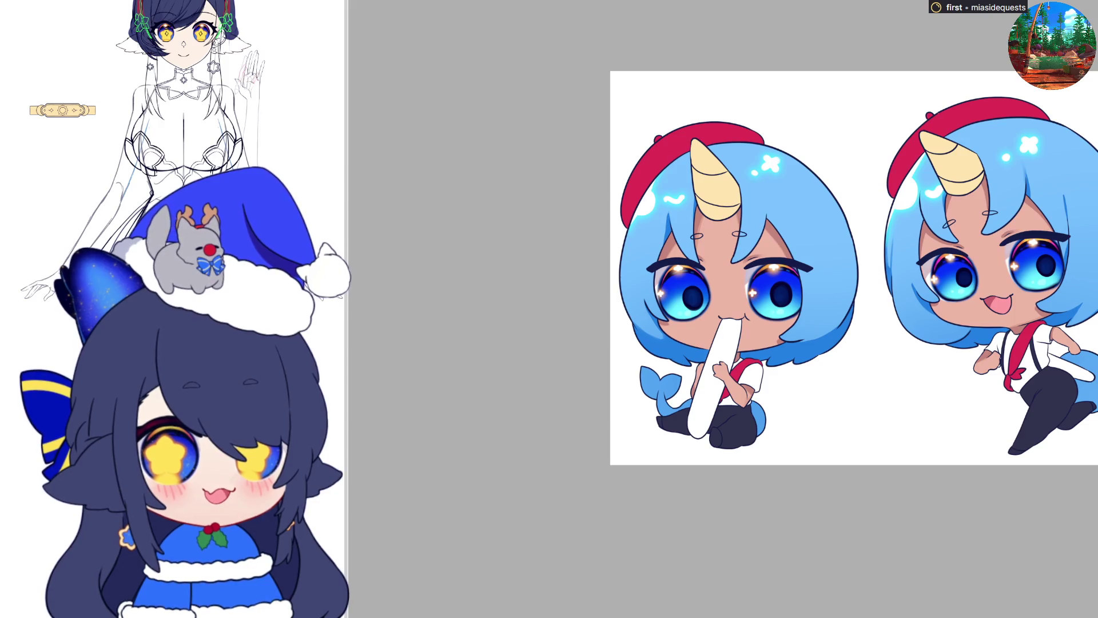
scroll(703, 372, down, 2)
scroll(702, 371, up, 10)
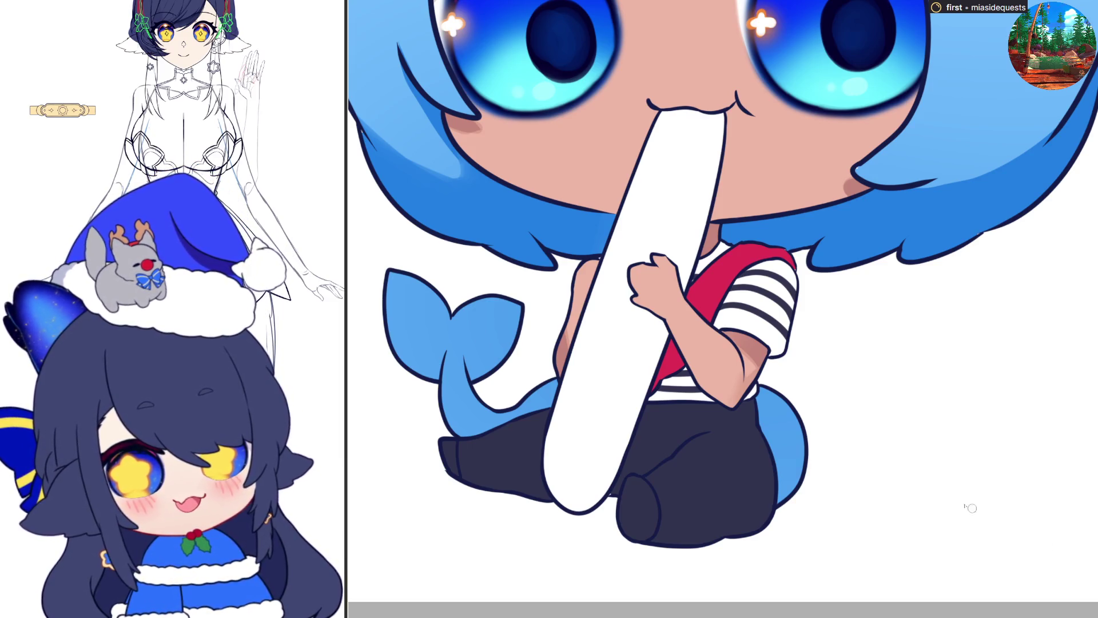
scroll(968, 507, down, 5)
scroll(977, 312, up, 5)
scroll(839, 299, up, 3)
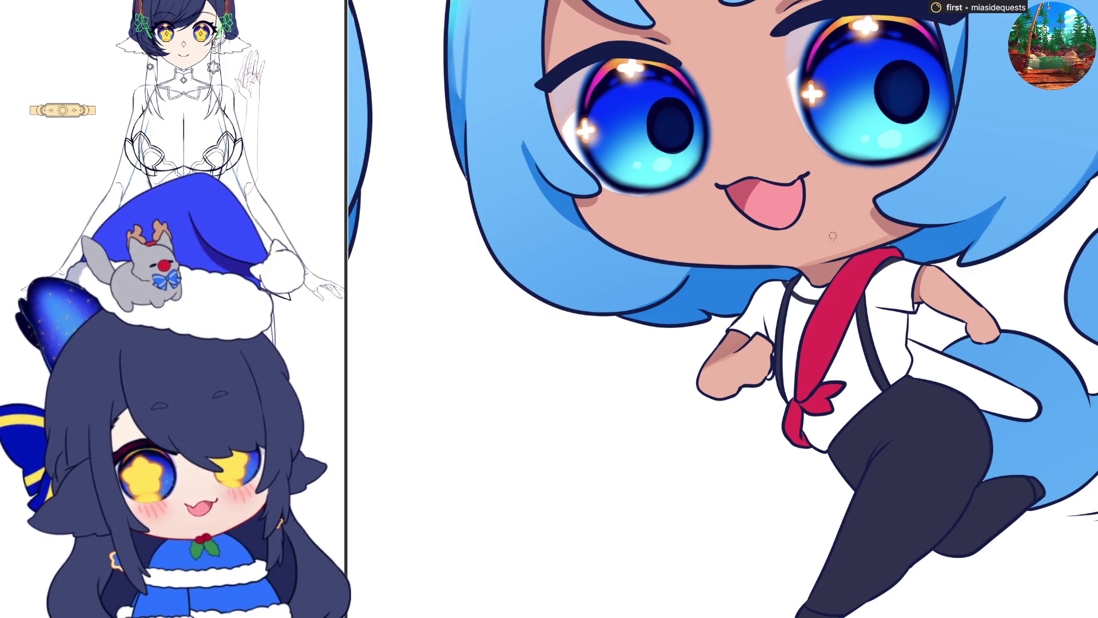
Step: Draw the collar line on the running chibi's shirt, undoing the misstrokes
mouse_move(771, 291)
mouse_down()
mouse_move(784, 317)
mouse_move(874, 306)
mouse_move(913, 257)
mouse_up()
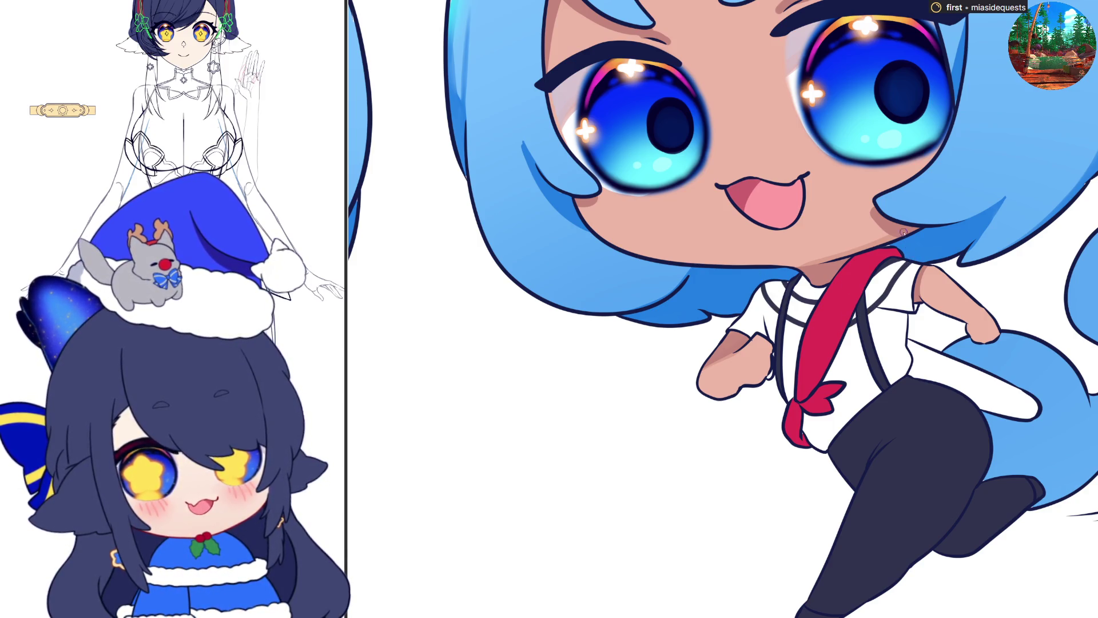
key(ctrl+0)
key(ctrl+alt+0)
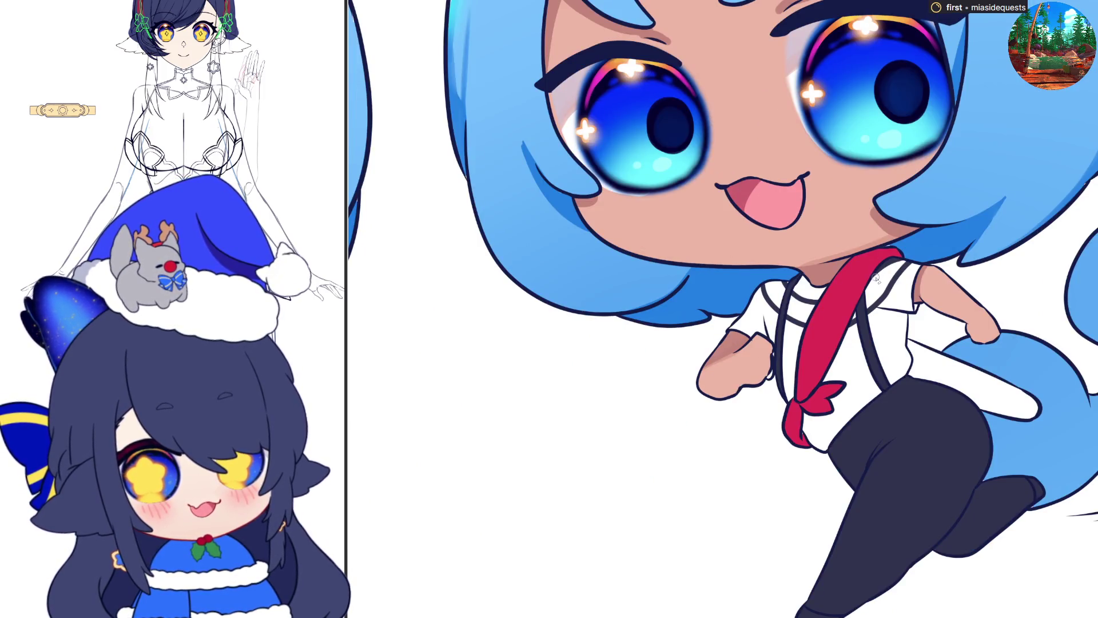
key(ctrl+0)
key(ctrl+alt+0)
key(ctrl+z)
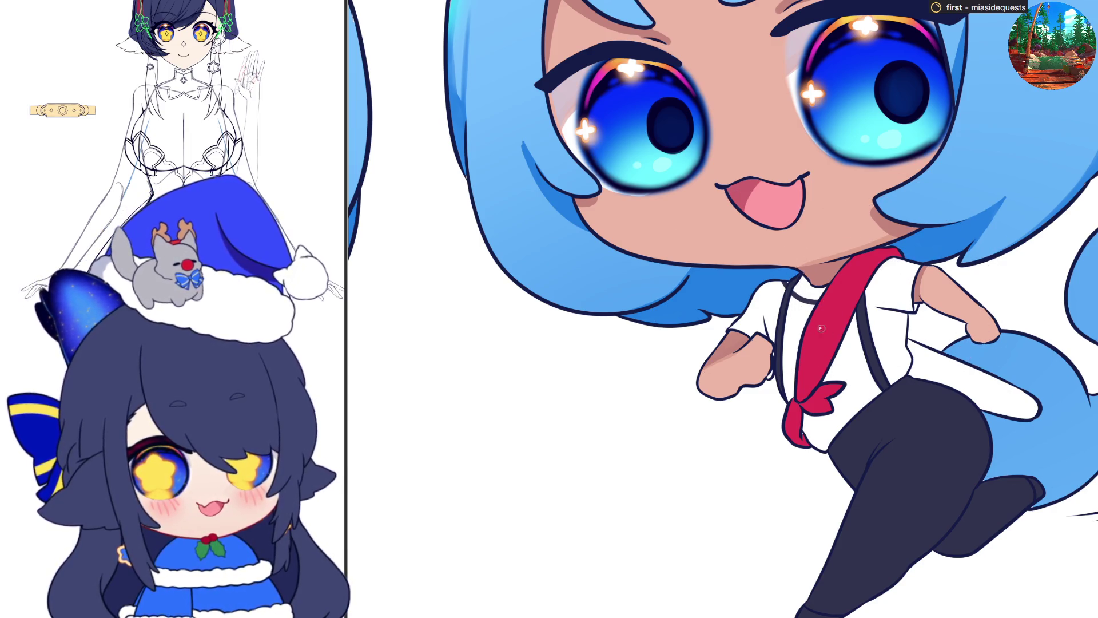
drag(766, 279, 812, 321)
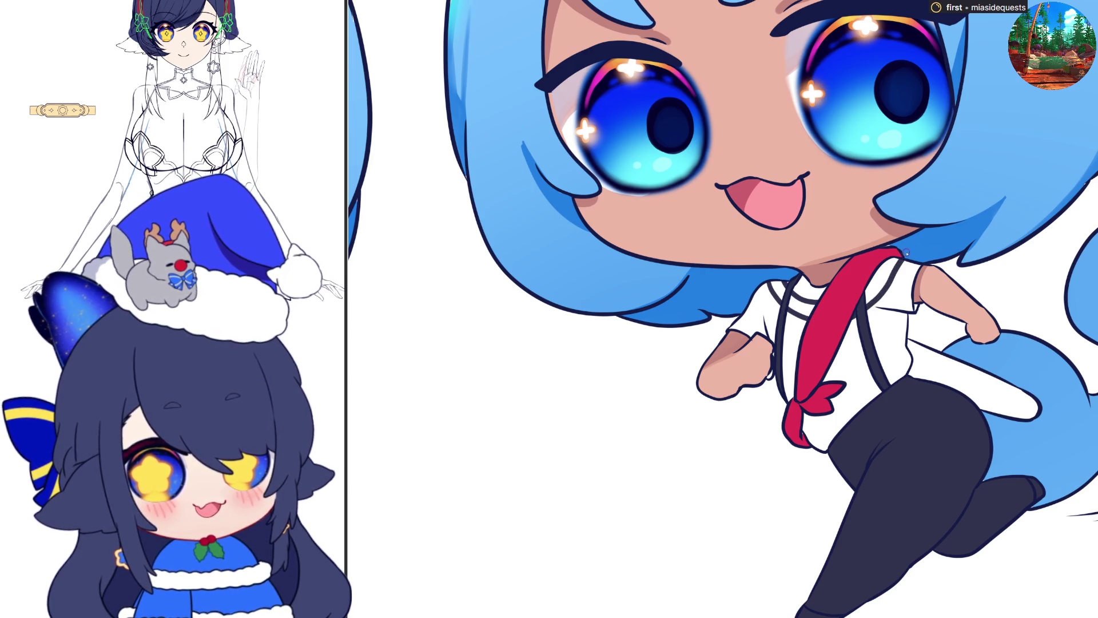
Step: Add a stripe across the shirt and shade the lower whale tail darker blue
mouse_move(753, 303)
mouse_down()
mouse_move(795, 338)
mouse_move(883, 314)
mouse_up()
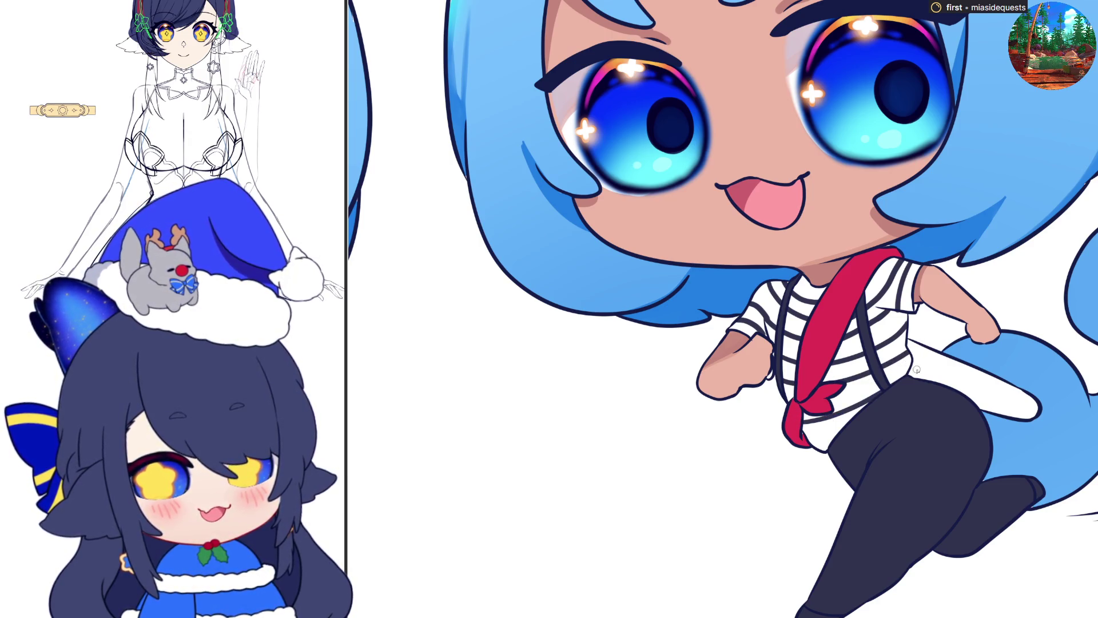
key(ctrl+0)
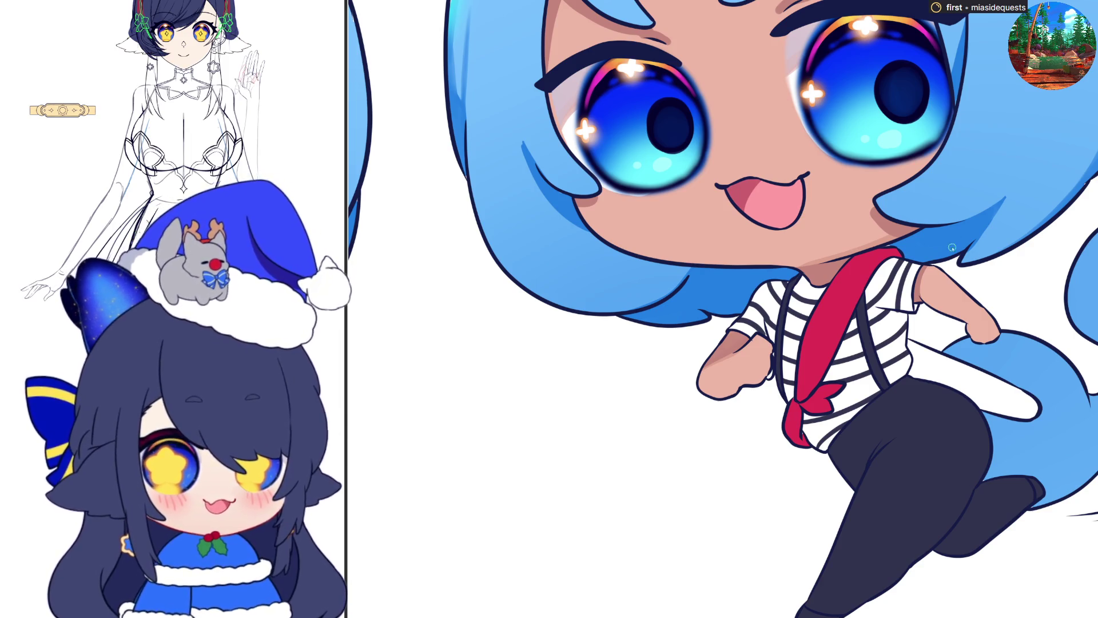
scroll(983, 488, down, 3)
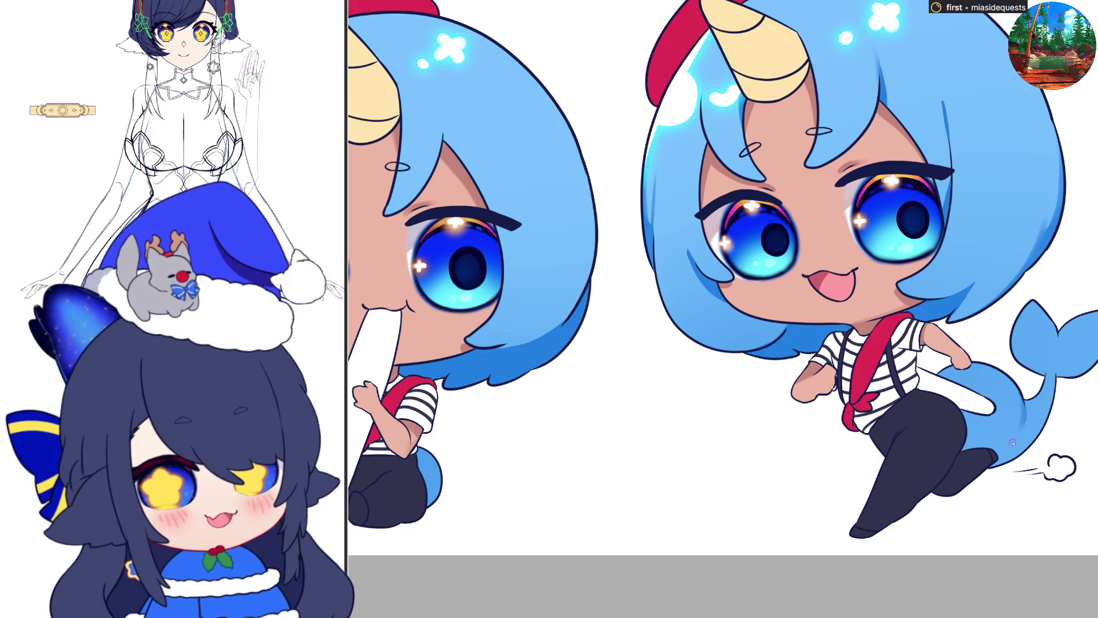
mouse_move(1019, 397)
mouse_down()
mouse_move(1028, 450)
mouse_move(1040, 420)
mouse_move(972, 443)
mouse_move(1047, 438)
mouse_move(1058, 393)
mouse_up()
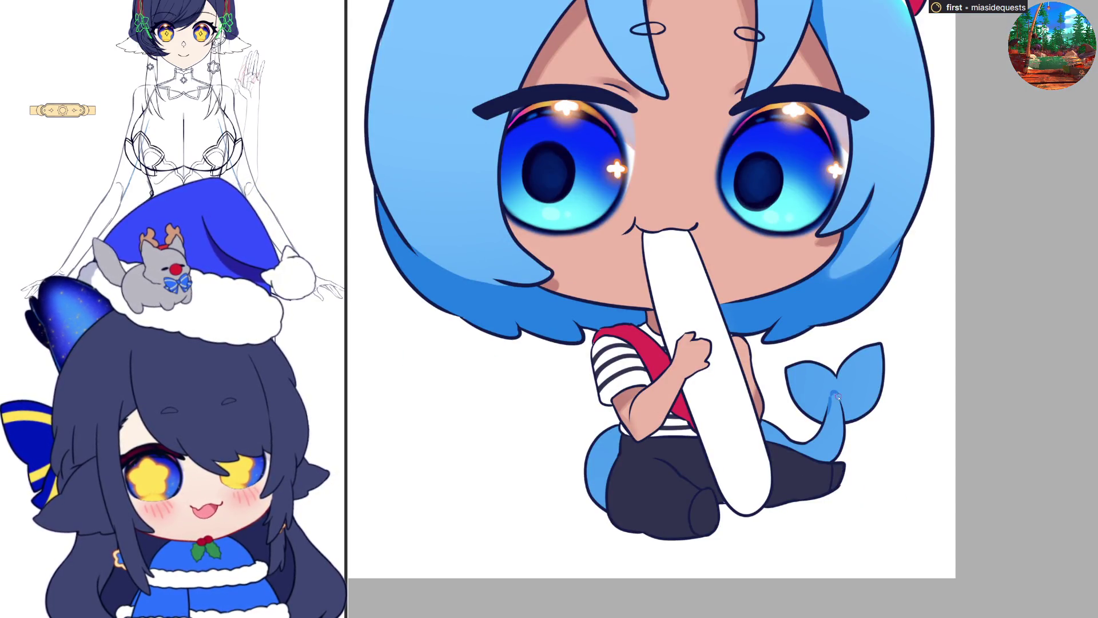
Step: Darken the sitting chibi's tail, fill its lower curve, darken the pants edge, add a white highlight
mouse_move(820, 405)
mouse_down()
mouse_move(828, 375)
mouse_move(811, 394)
mouse_move(801, 373)
mouse_move(788, 383)
mouse_move(841, 383)
mouse_move(853, 426)
mouse_move(849, 366)
mouse_move(863, 395)
mouse_move(875, 361)
mouse_move(847, 380)
mouse_move(887, 380)
mouse_up()
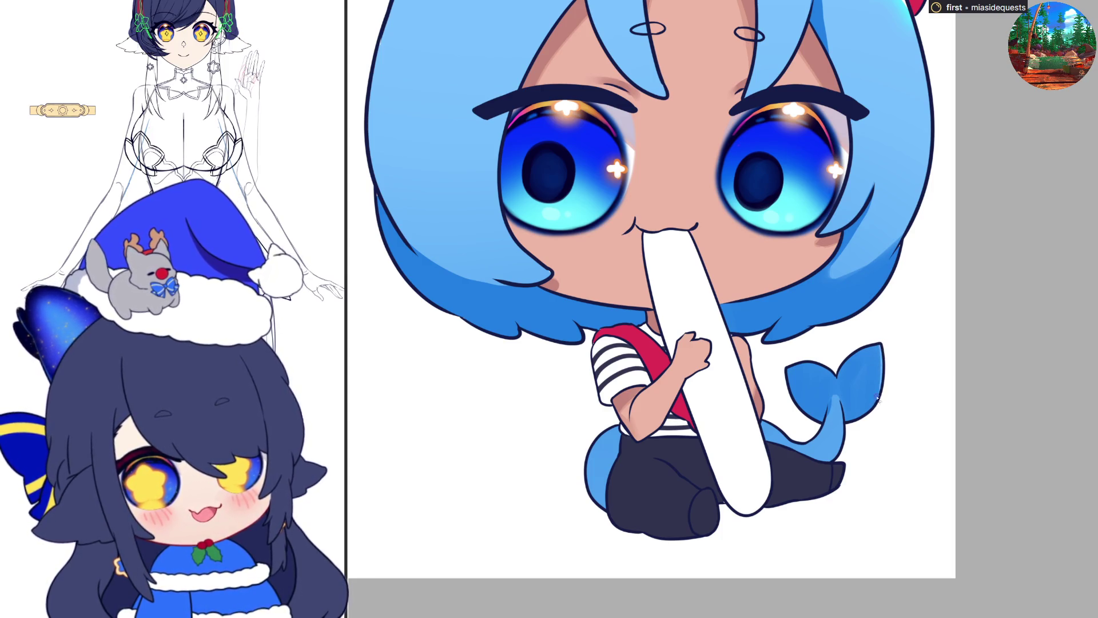
mouse_move(865, 419)
mouse_down()
mouse_move(870, 406)
mouse_move(851, 423)
mouse_up()
key(h)
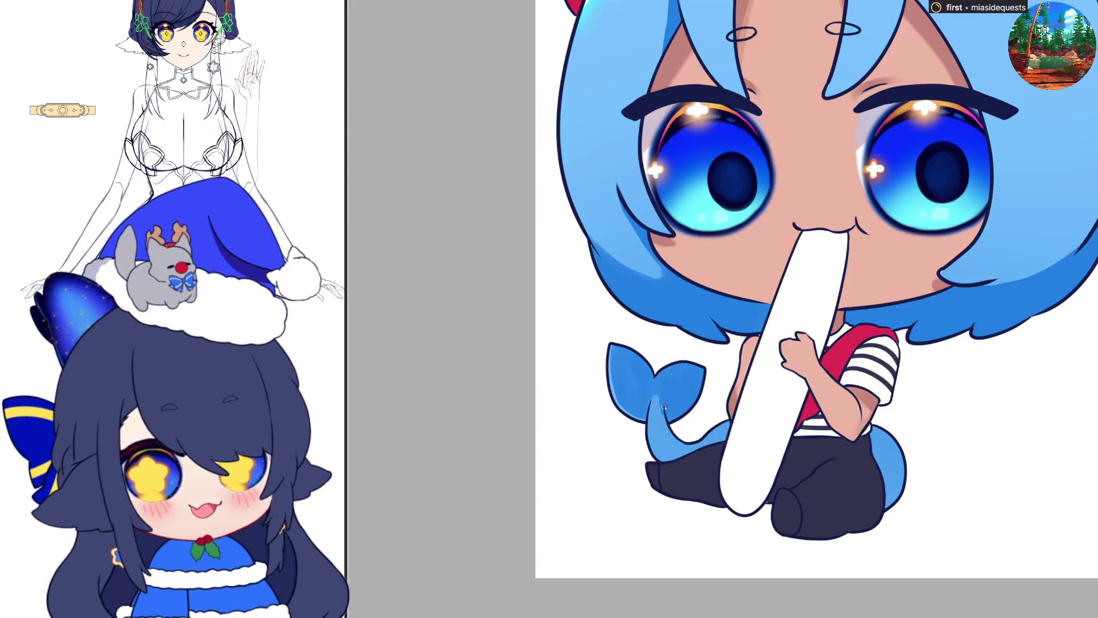
mouse_move(675, 433)
mouse_down()
mouse_move(687, 422)
mouse_move(679, 433)
mouse_move(644, 436)
mouse_move(642, 426)
mouse_move(680, 435)
mouse_up()
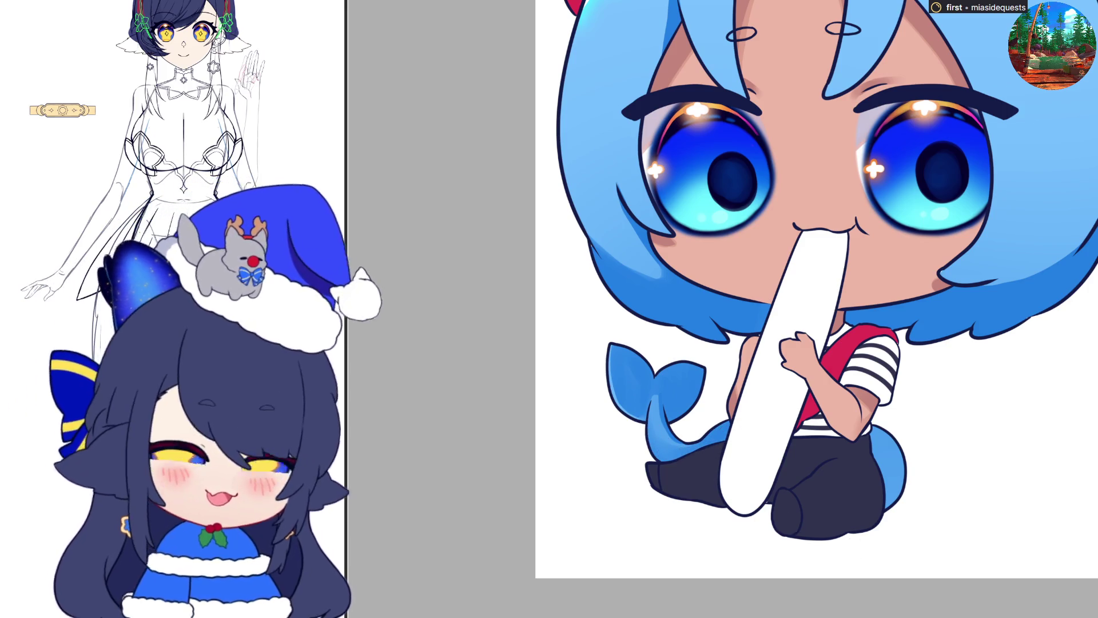
mouse_move(892, 447)
mouse_down()
mouse_move(889, 486)
mouse_move(884, 452)
mouse_move(881, 483)
mouse_up()
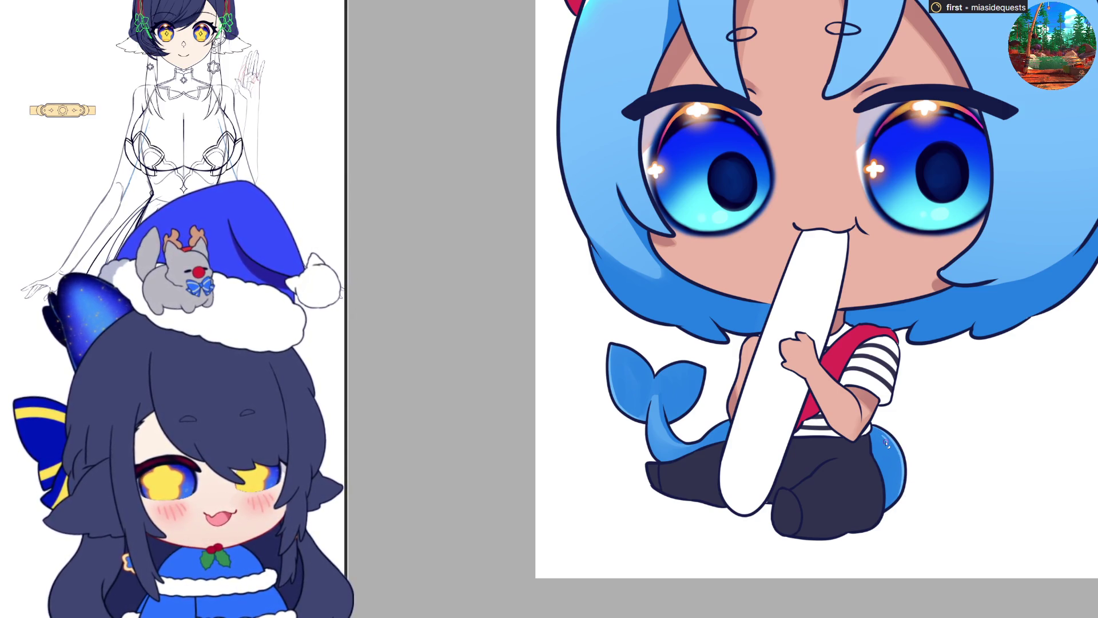
drag(884, 445, 891, 473)
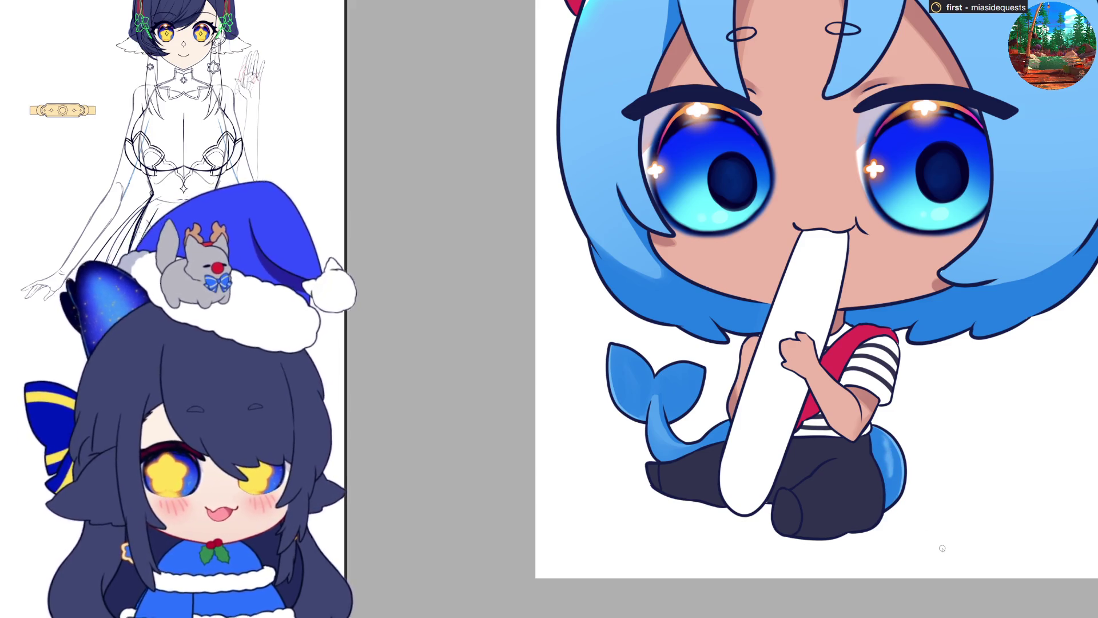
scroll(940, 549, down, 5)
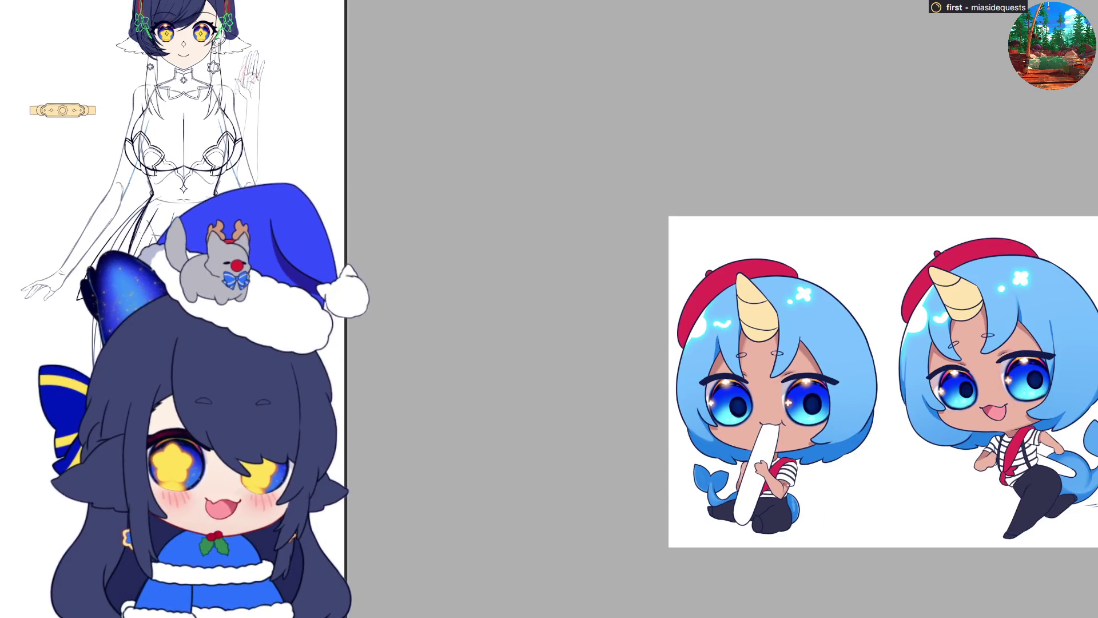
scroll(799, 479, up, 2)
scroll(808, 449, down, 1)
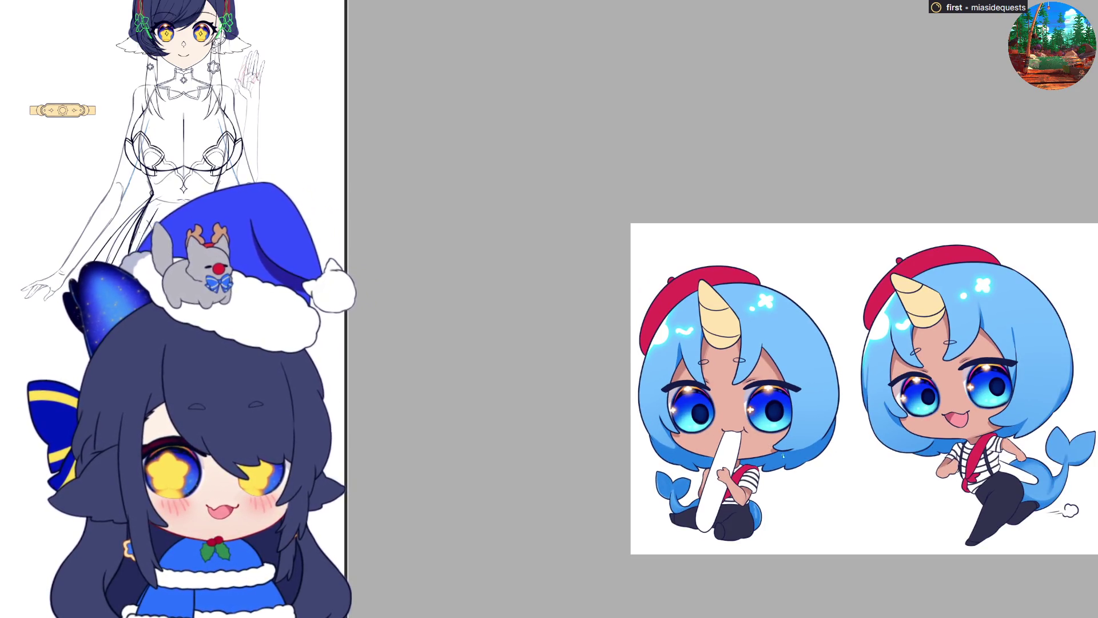
scroll(807, 457, up, 1)
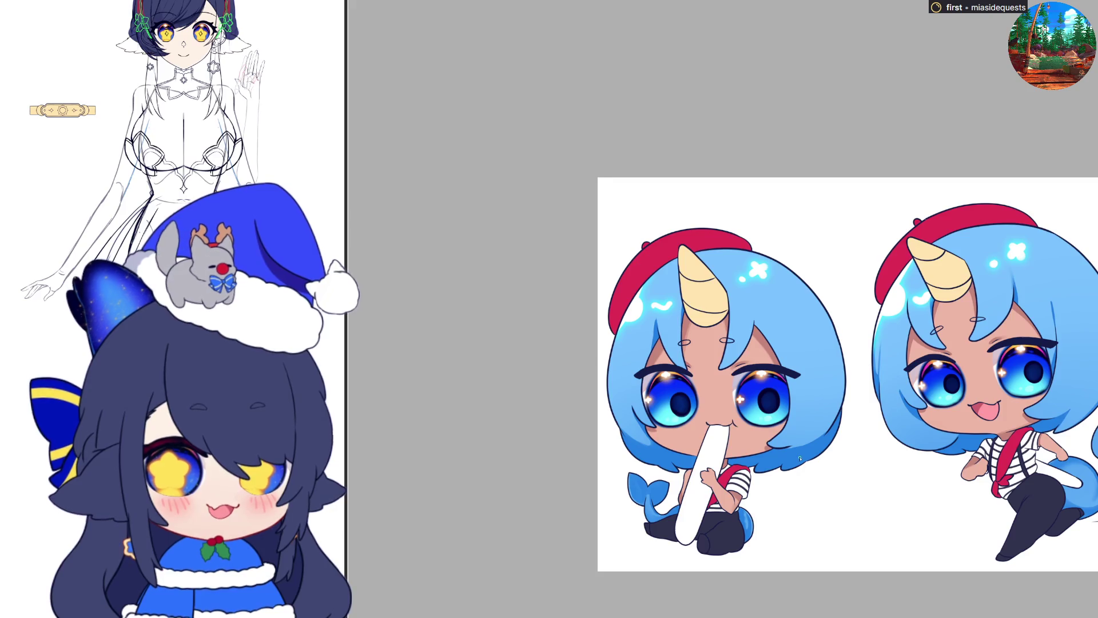
key(h)
key(h)
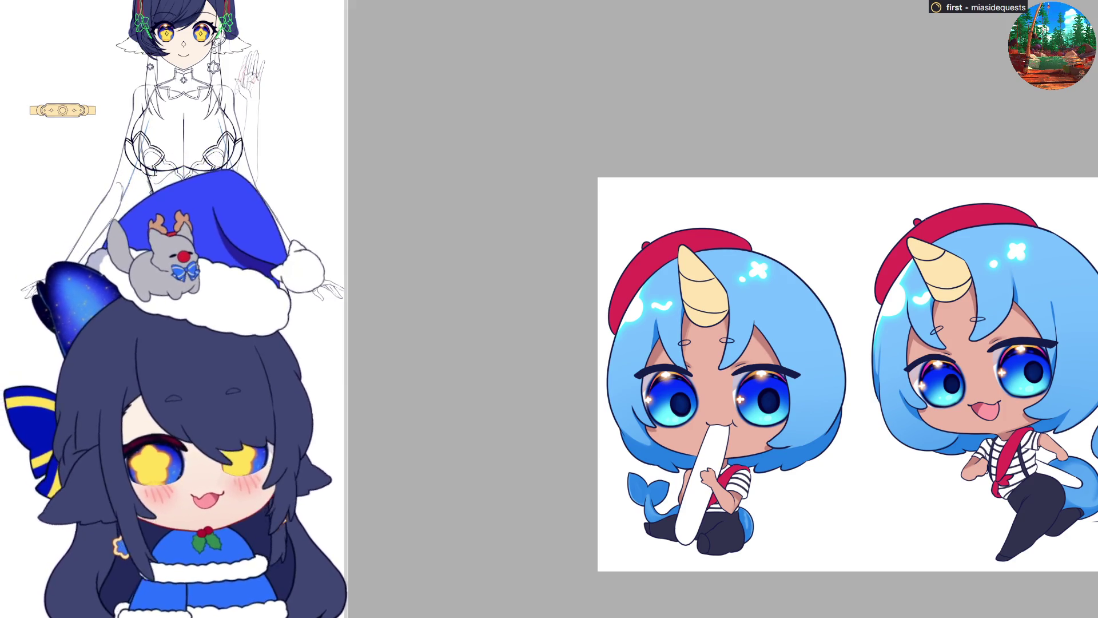
scroll(1058, 486, up, 5)
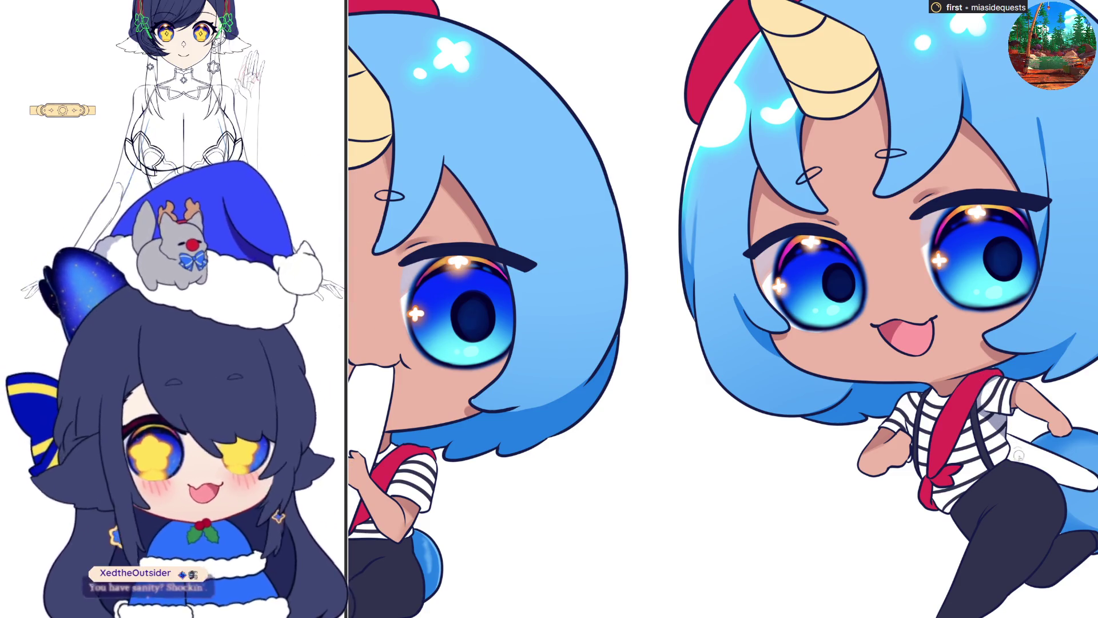
drag(1001, 451, 684, 452)
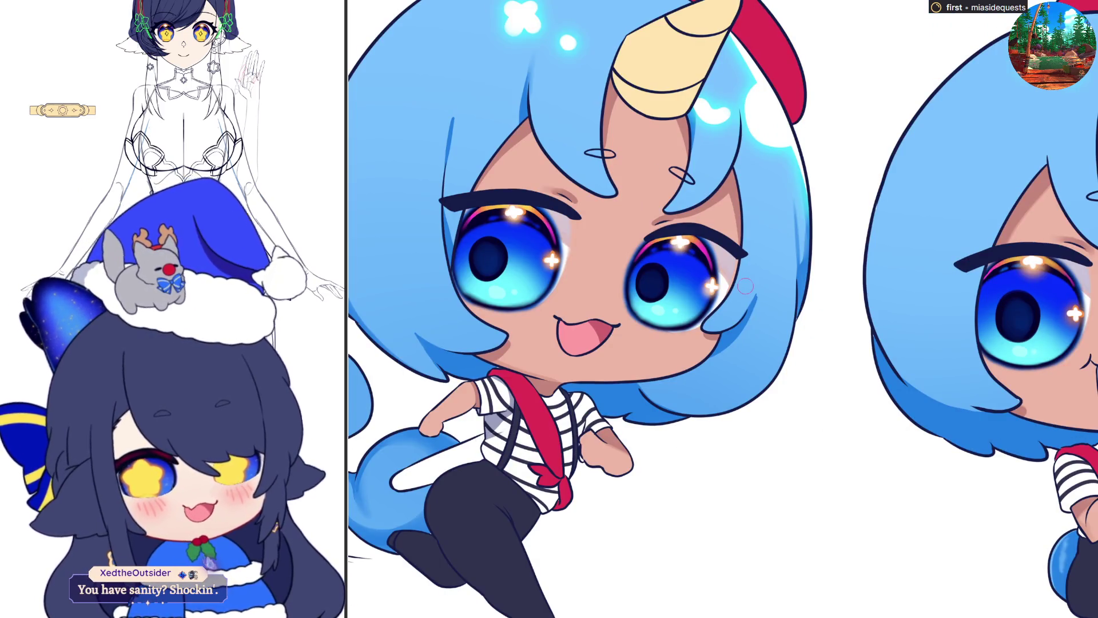
key(h)
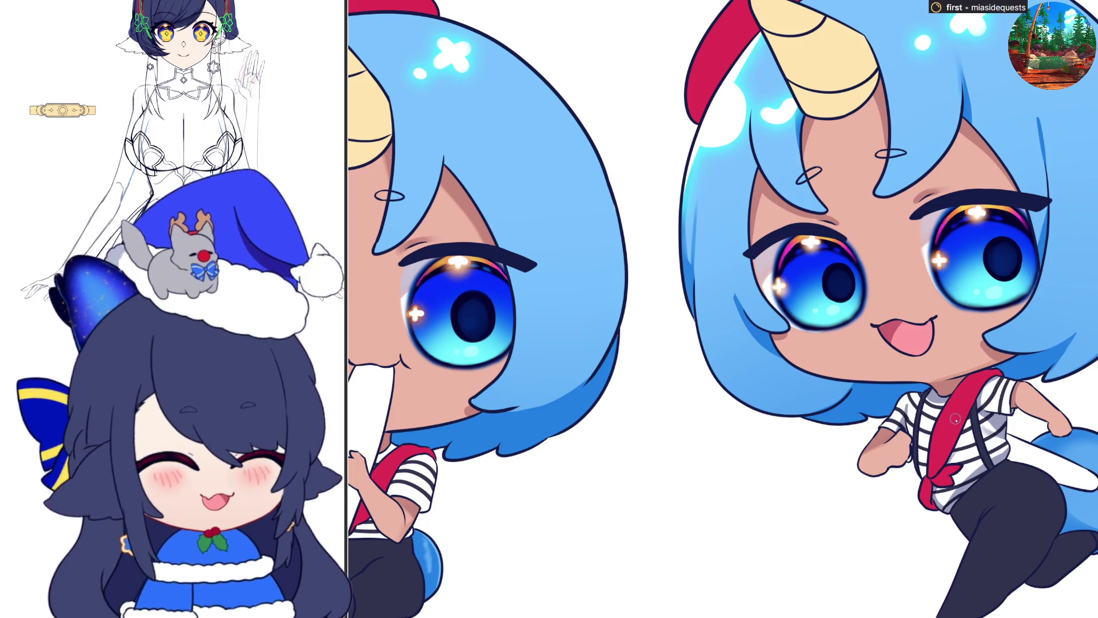
scroll(956, 420, down, 5)
scroll(728, 446, up, 1)
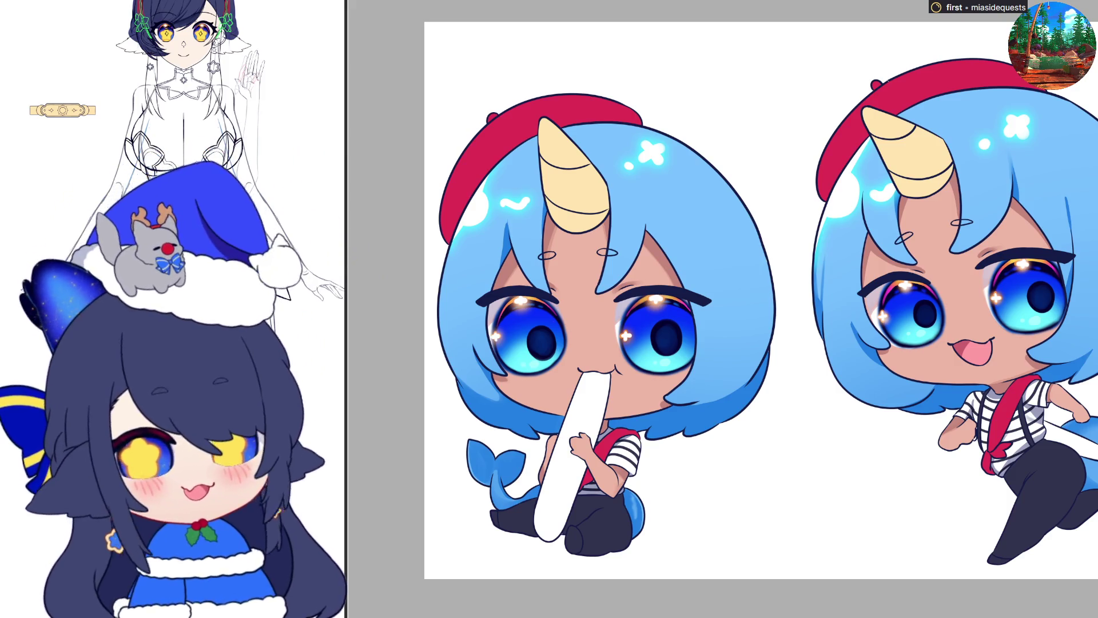
Step: Add a long diagonal light highlight on the sitting chibi's dark pants
scroll(719, 518, down, 1)
scroll(1037, 541, up, 2)
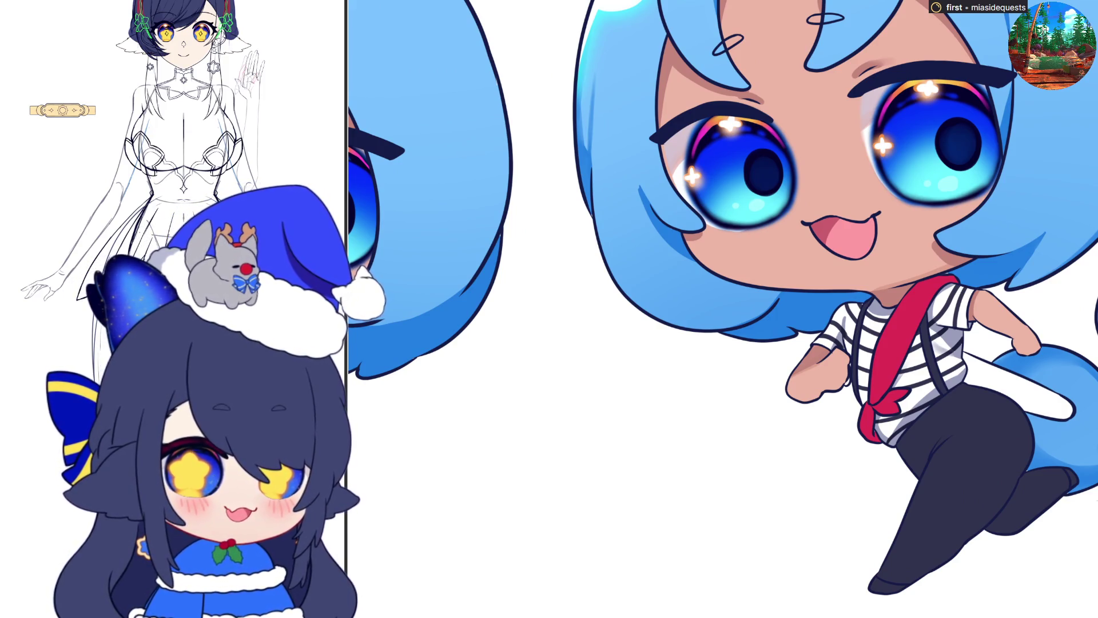
drag(938, 444, 966, 419)
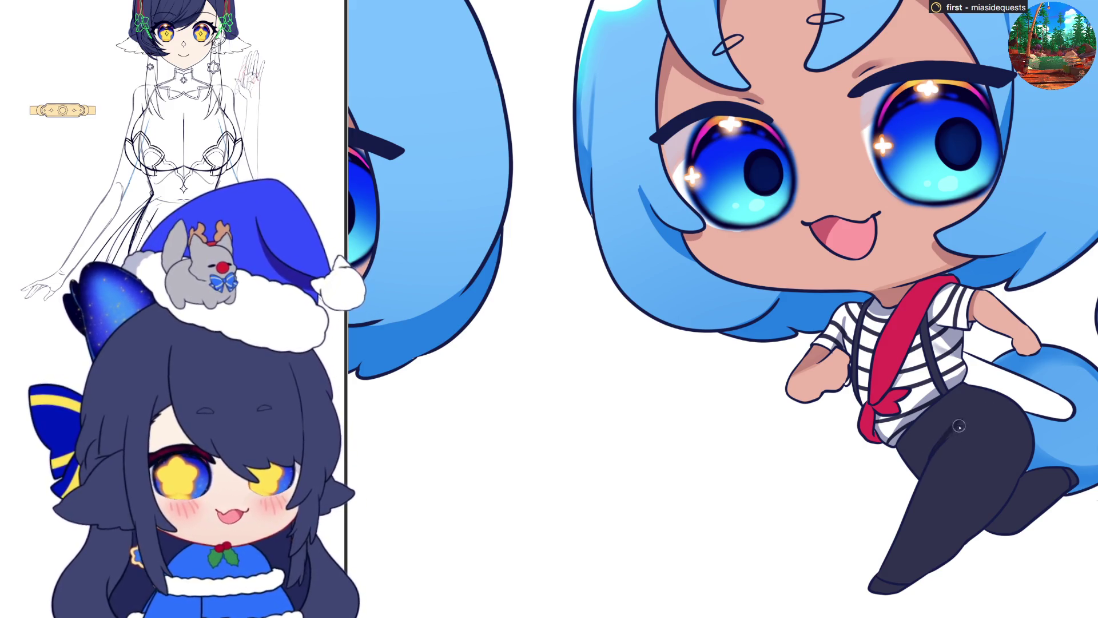
drag(922, 463, 977, 415)
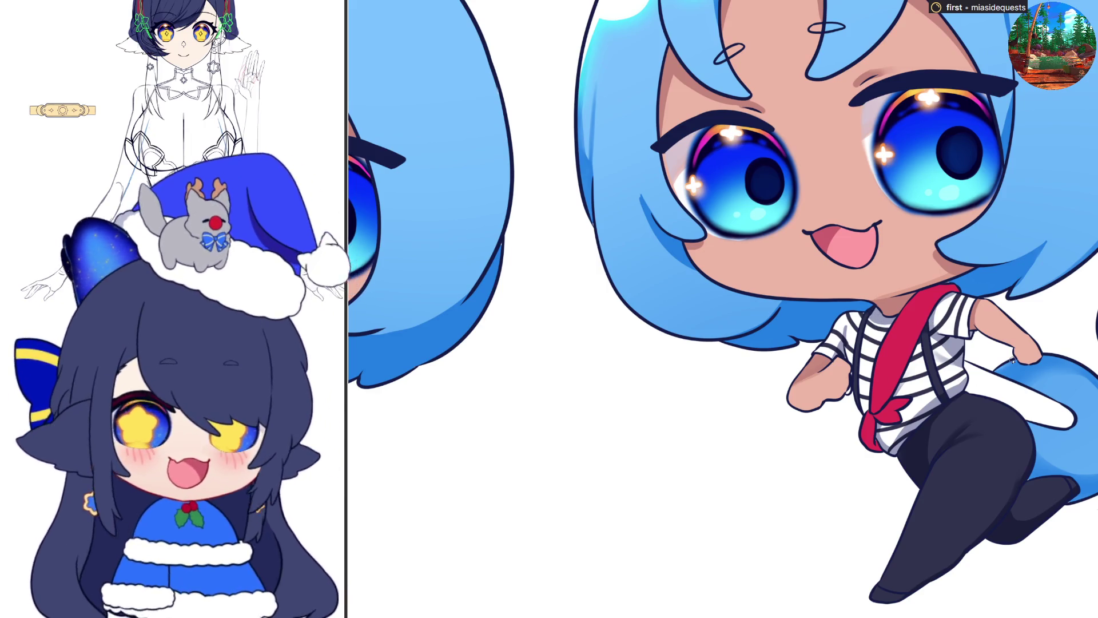
scroll(1012, 359, down, 5)
scroll(516, 513, up, 3)
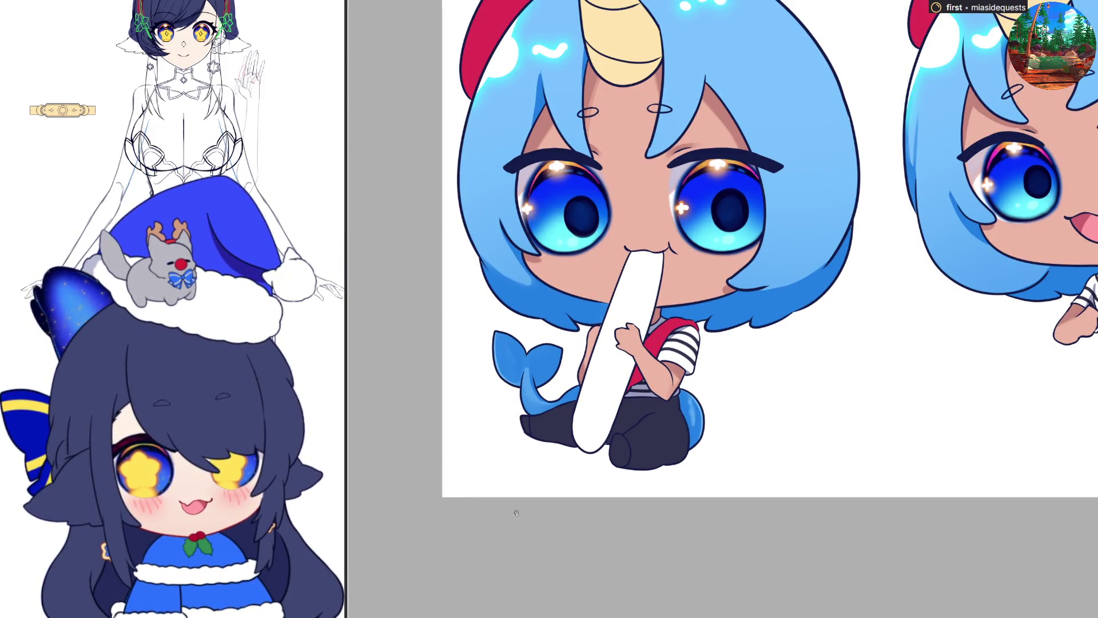
key(h)
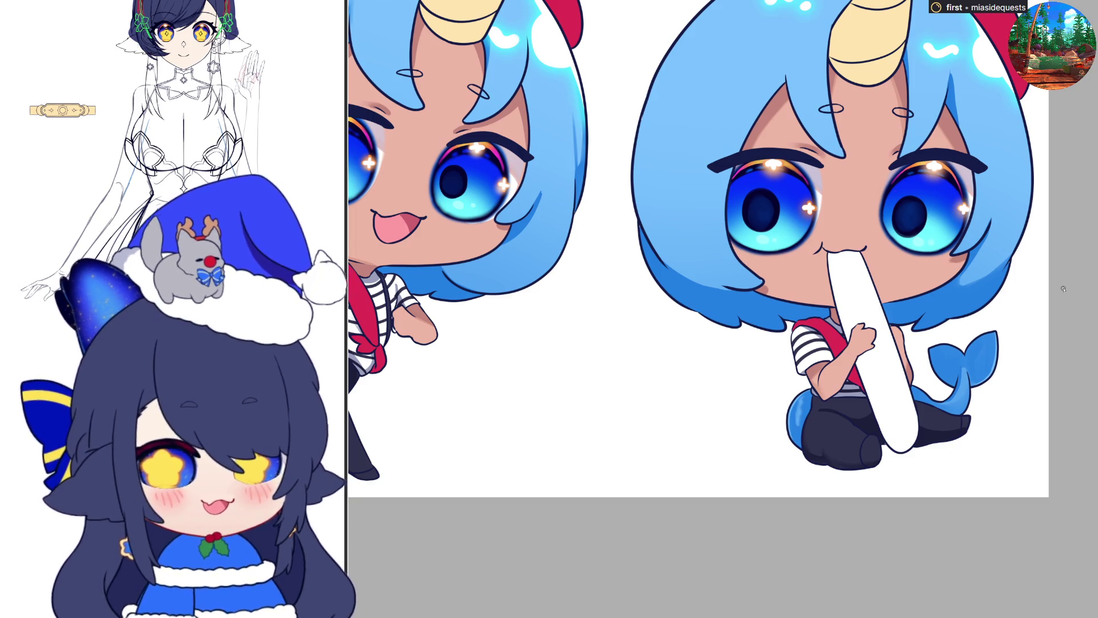
key(ctrl+0)
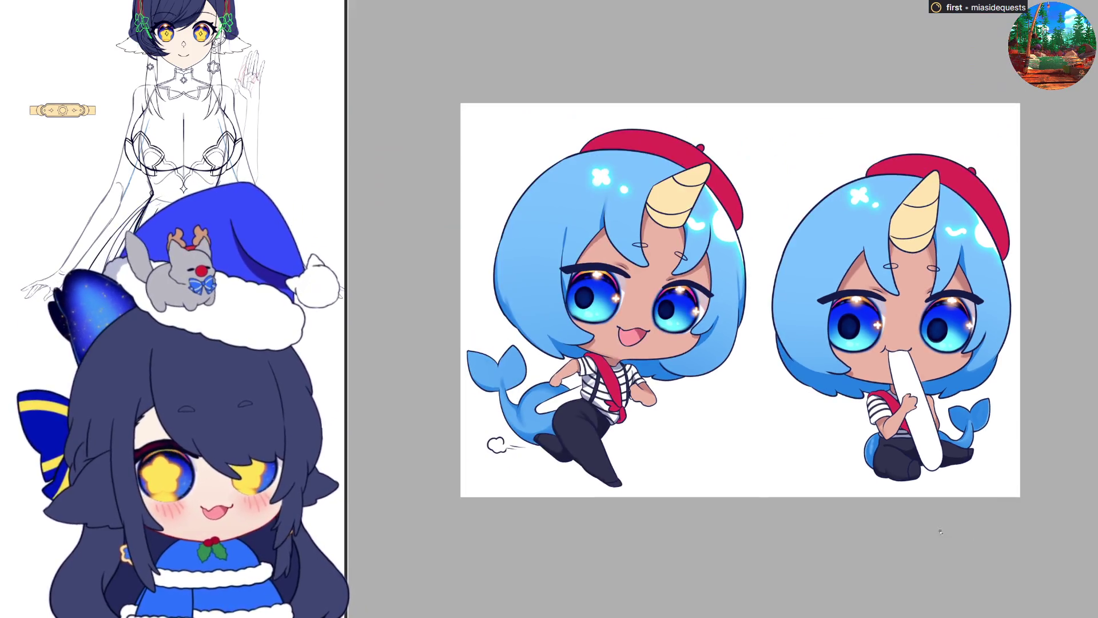
scroll(764, 501, up, 1)
key(h)
scroll(796, 484, up, 1)
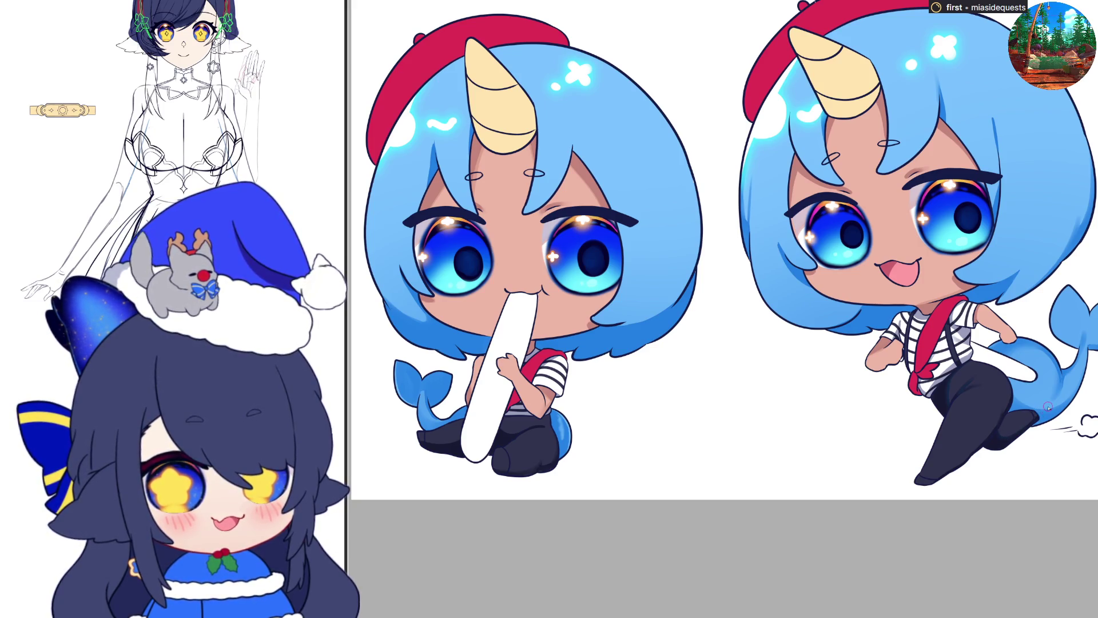
key(h)
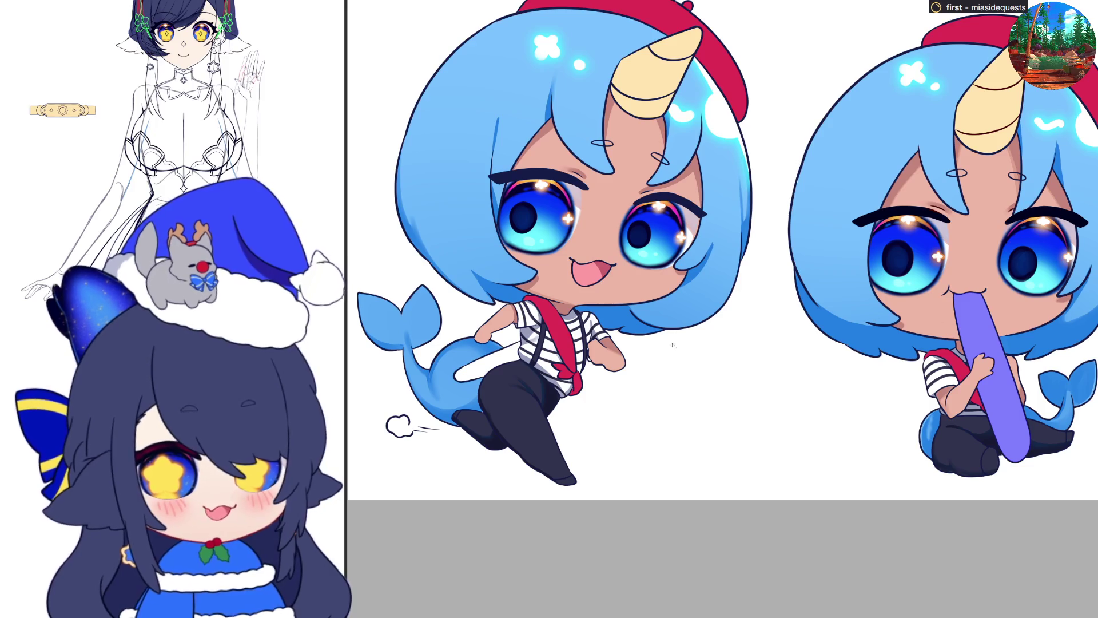
Step: Fill the seated chibi's white baguette with flat purple
click(503, 357)
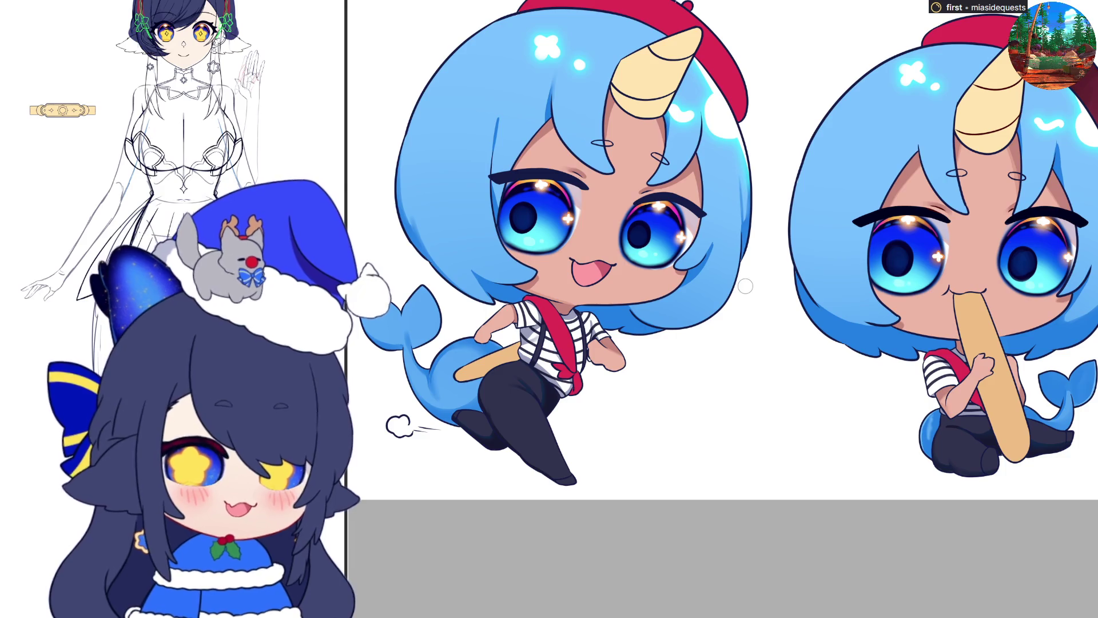
Step: Mirror the canvas back and forth to check the coloured baguettes, proportions and horns
key(h)
key(h)
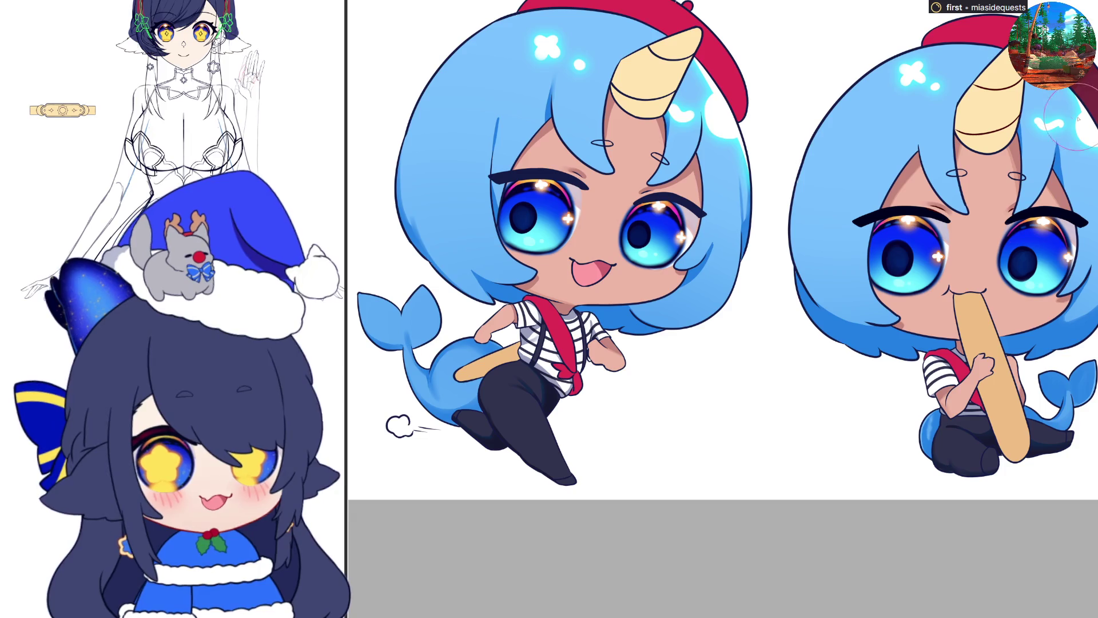
key(h)
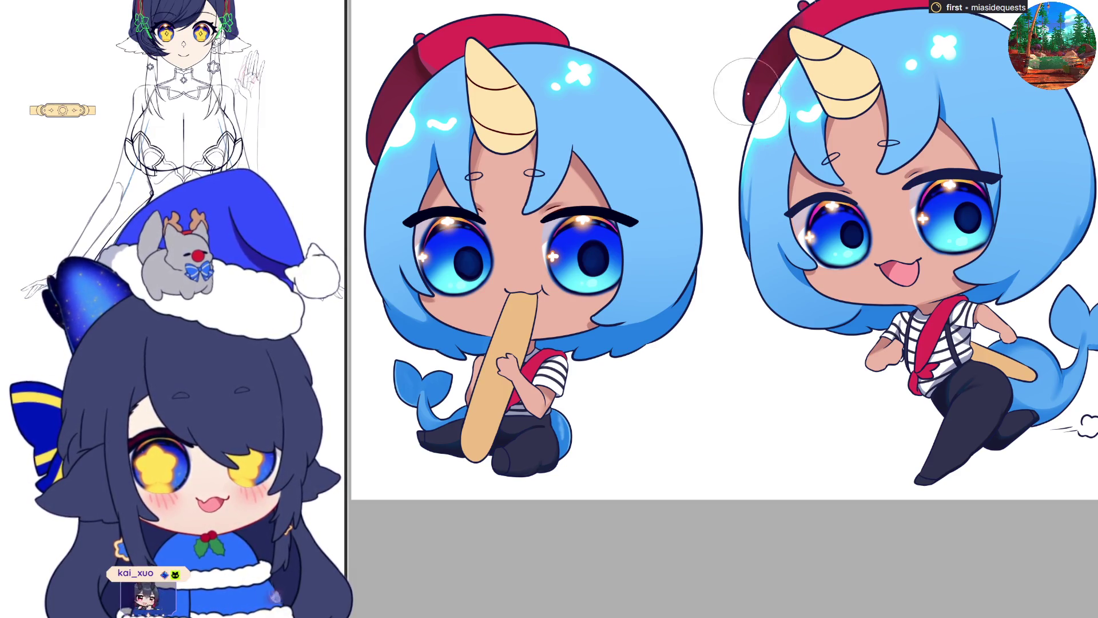
key(h)
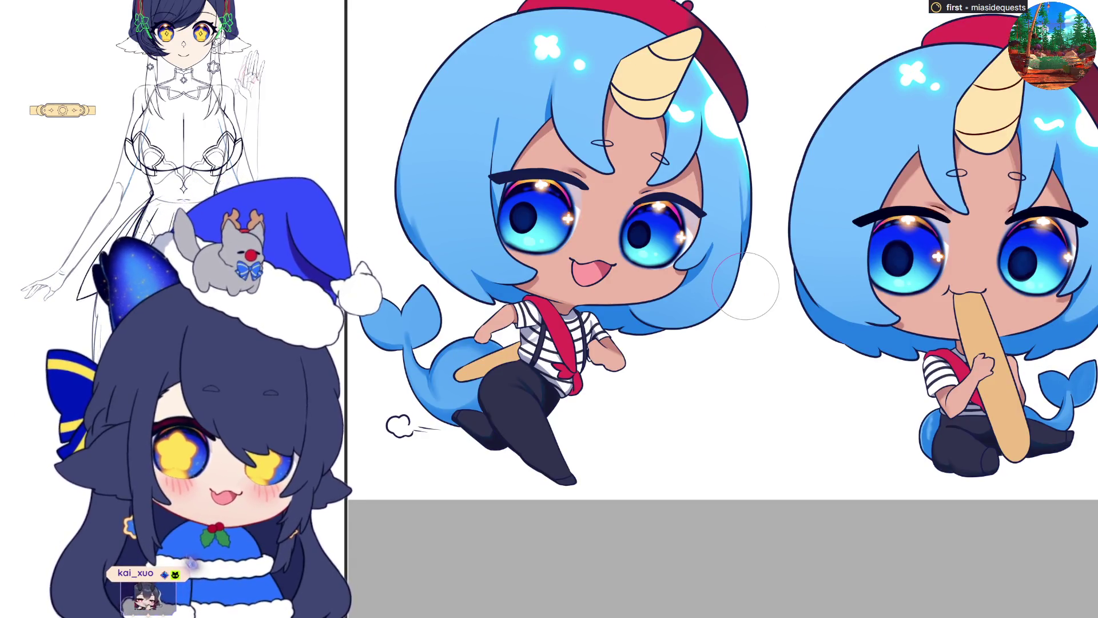
key(h)
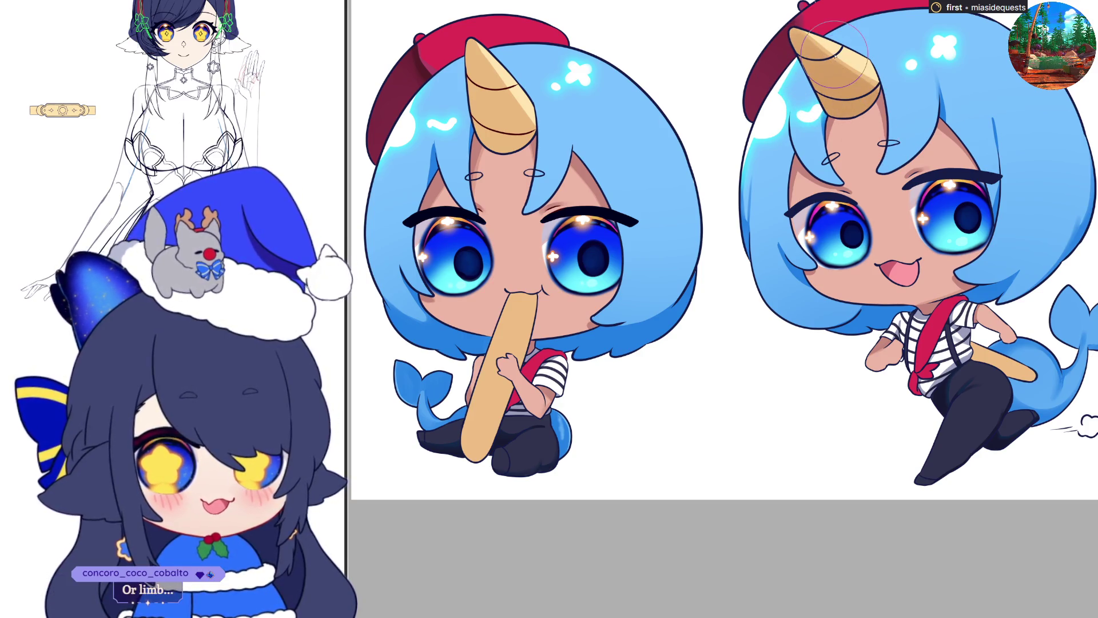
key(m)
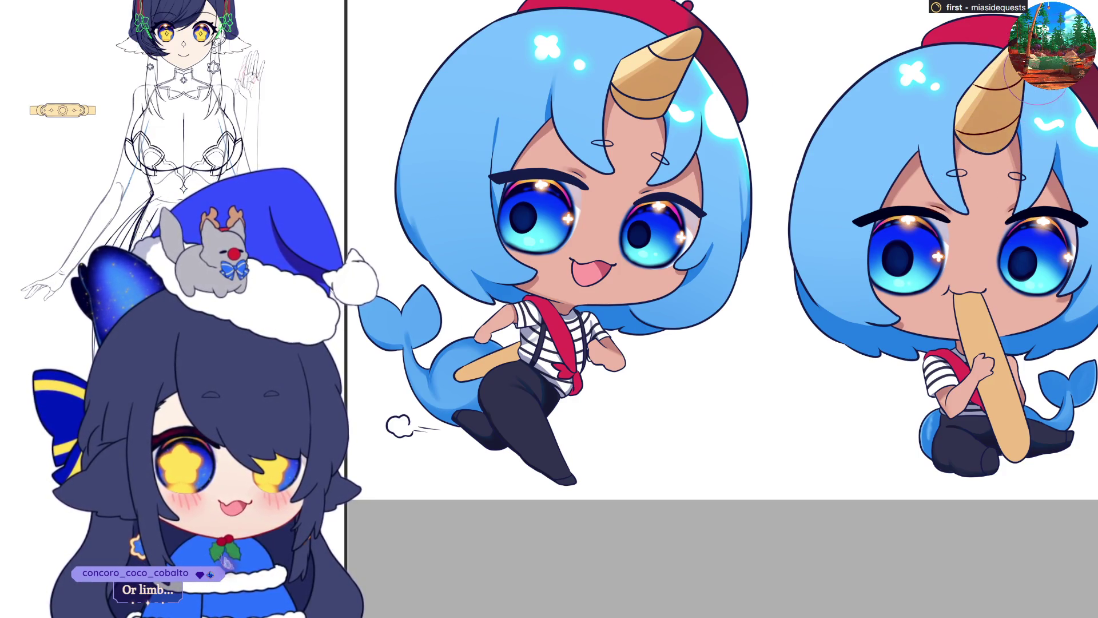
key(m)
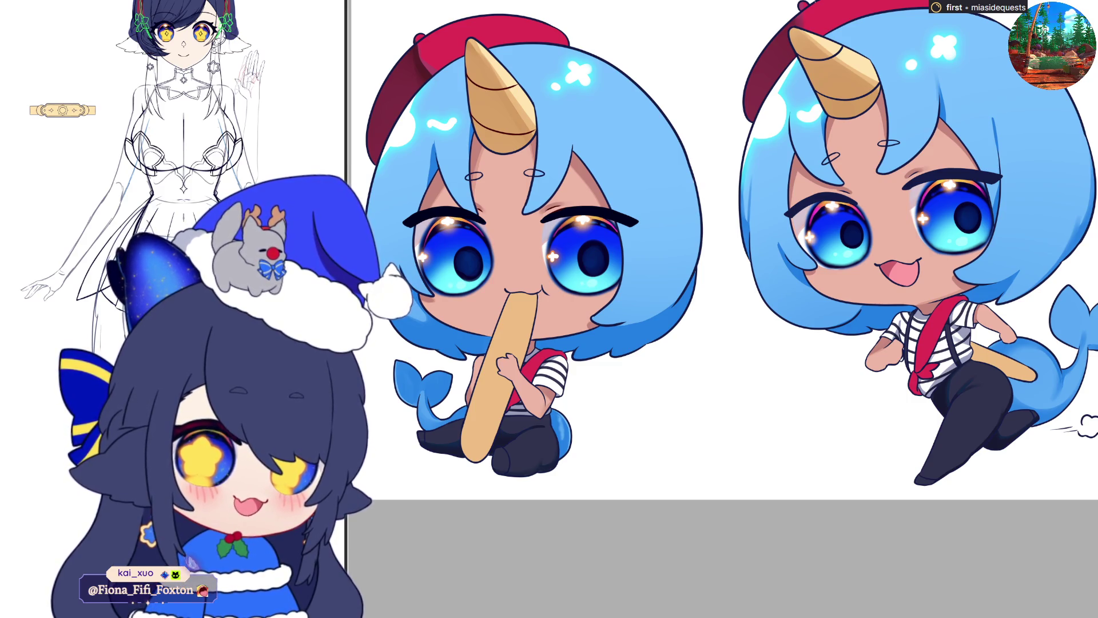
key(m)
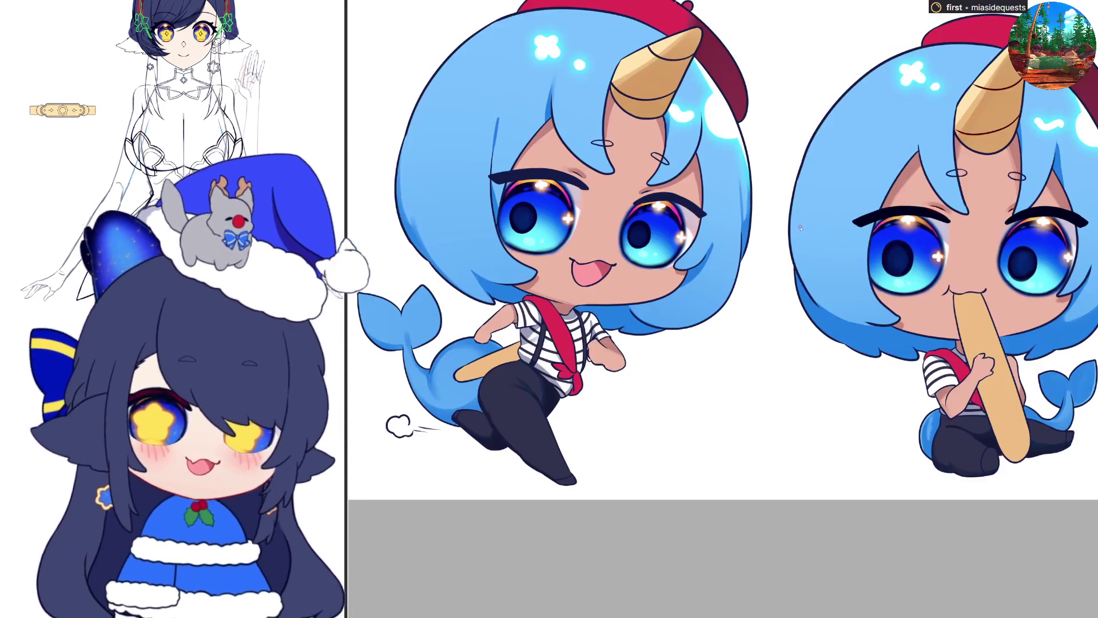
key(m)
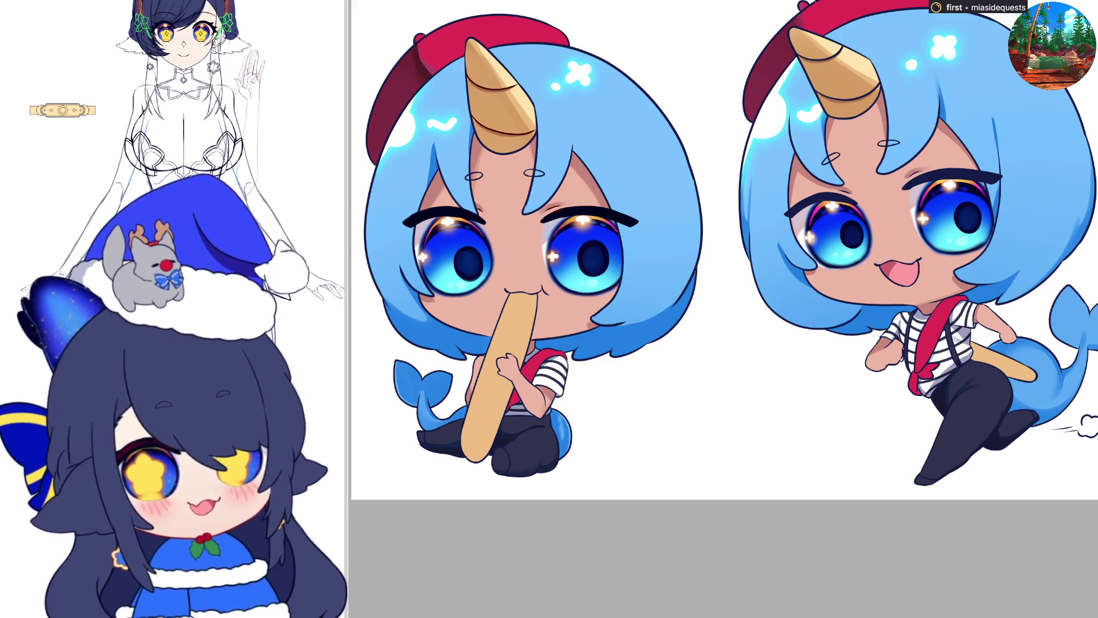
Step: Draw scored crust lines and light highlights on the sitting chibi's baguette in mirrored view
scroll(730, 257, up, 2)
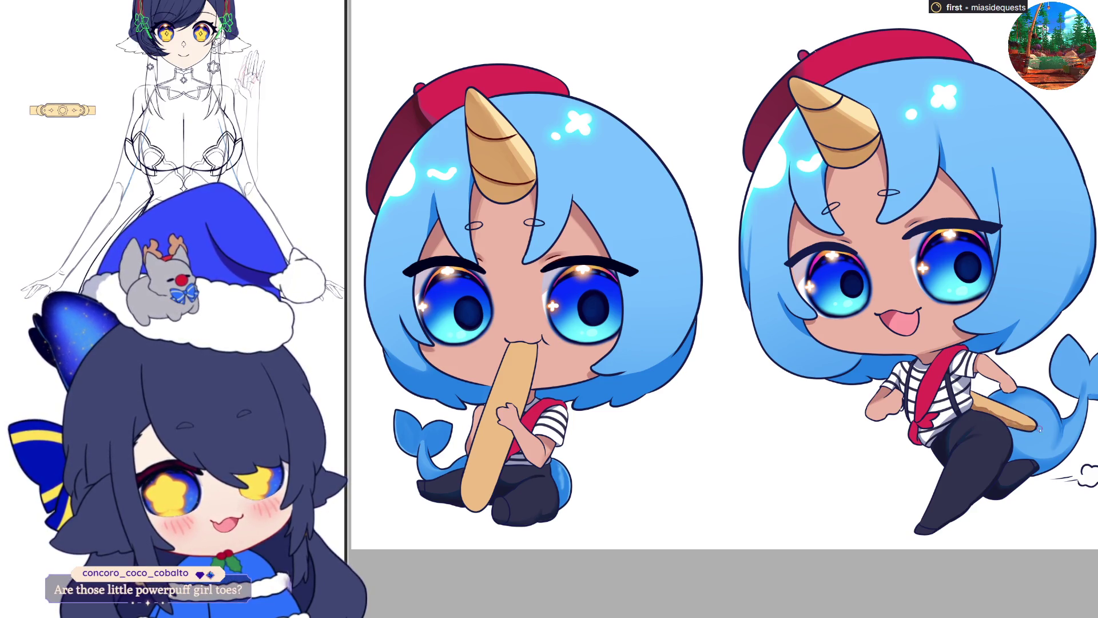
key(h)
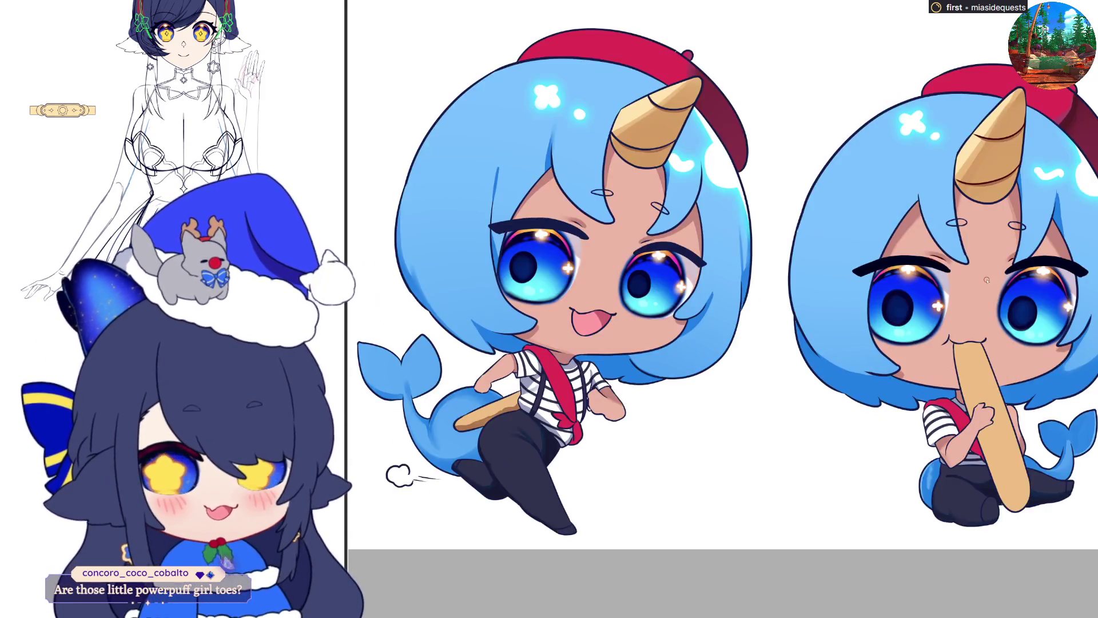
drag(958, 348, 970, 400)
drag(983, 440, 1014, 516)
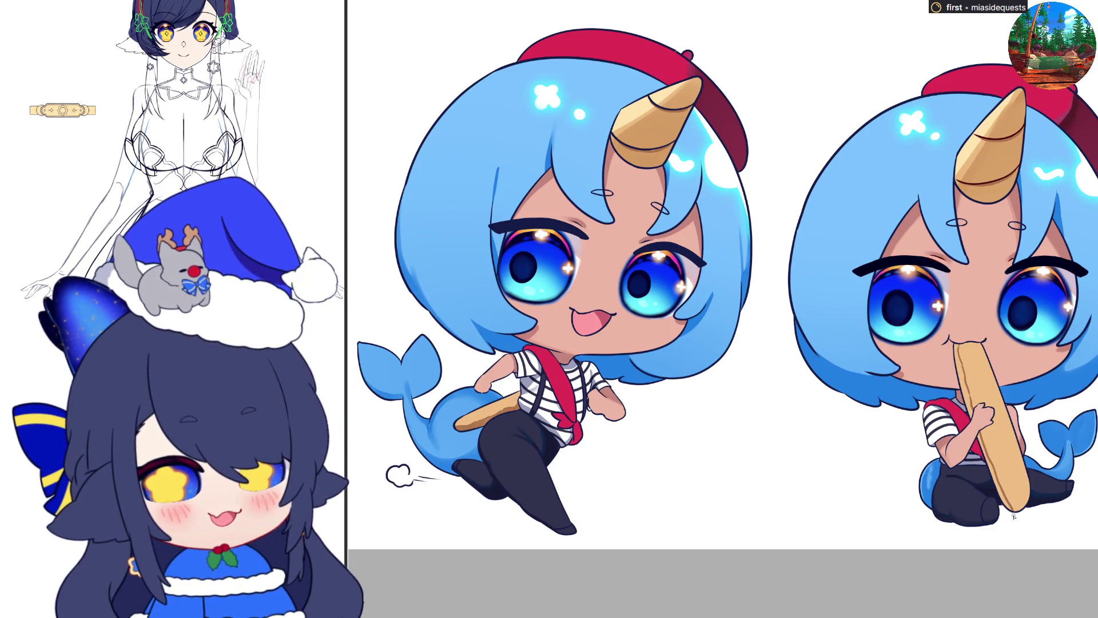
mouse_move(954, 353)
mouse_down()
mouse_move(955, 340)
mouse_move(969, 414)
mouse_move(965, 389)
mouse_move(1013, 515)
mouse_up()
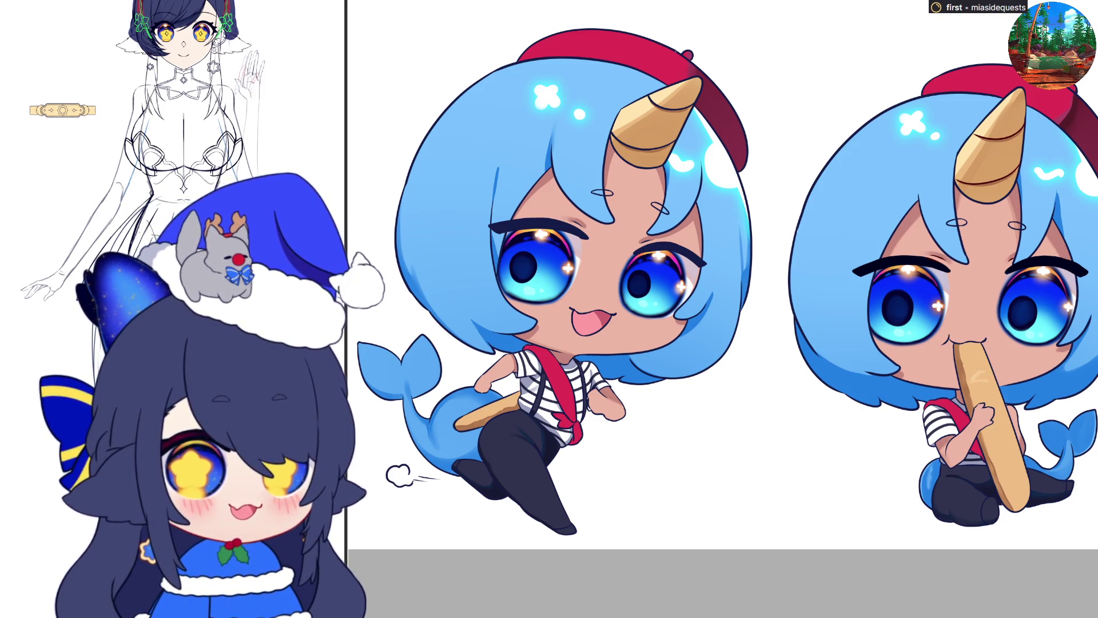
mouse_move(988, 371)
mouse_down()
mouse_move(976, 378)
mouse_move(995, 378)
mouse_up()
mouse_move(1002, 431)
mouse_down()
mouse_move(988, 403)
mouse_move(1001, 406)
mouse_move(999, 441)
mouse_move(1018, 461)
mouse_move(1005, 469)
mouse_move(1022, 493)
mouse_move(1027, 469)
mouse_move(1027, 497)
mouse_move(1006, 470)
mouse_up()
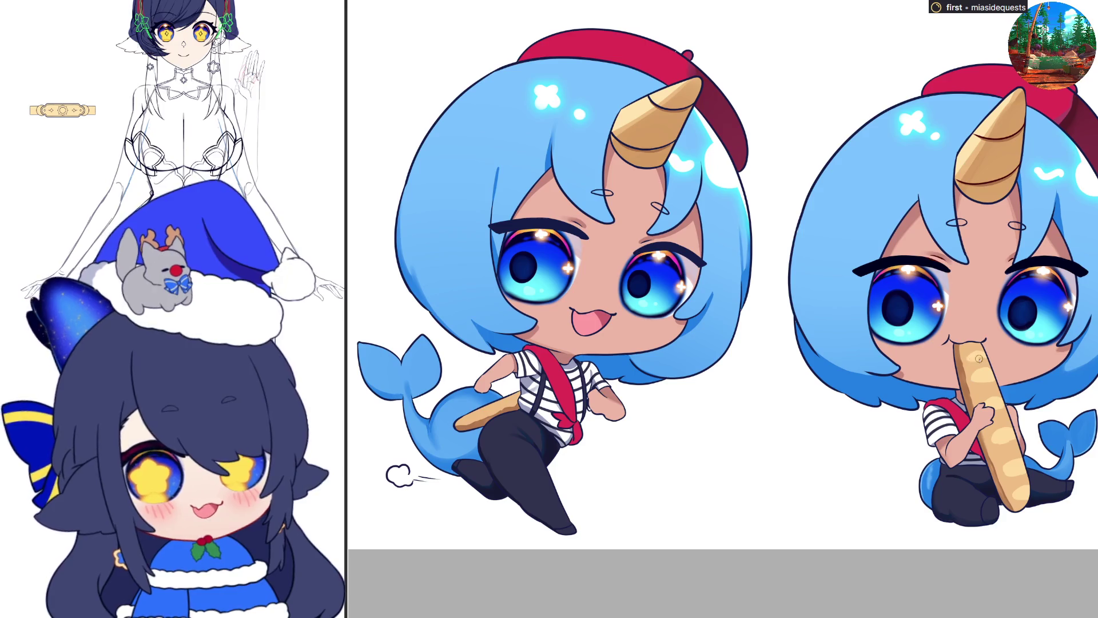
key(m)
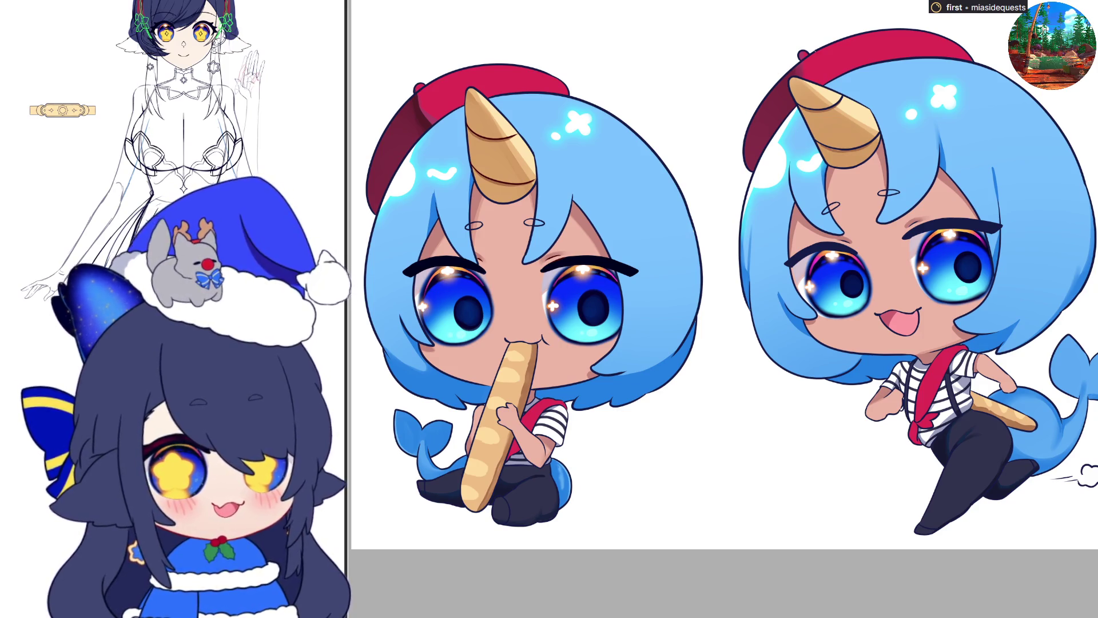
click(831, 208)
click(533, 222)
click(474, 226)
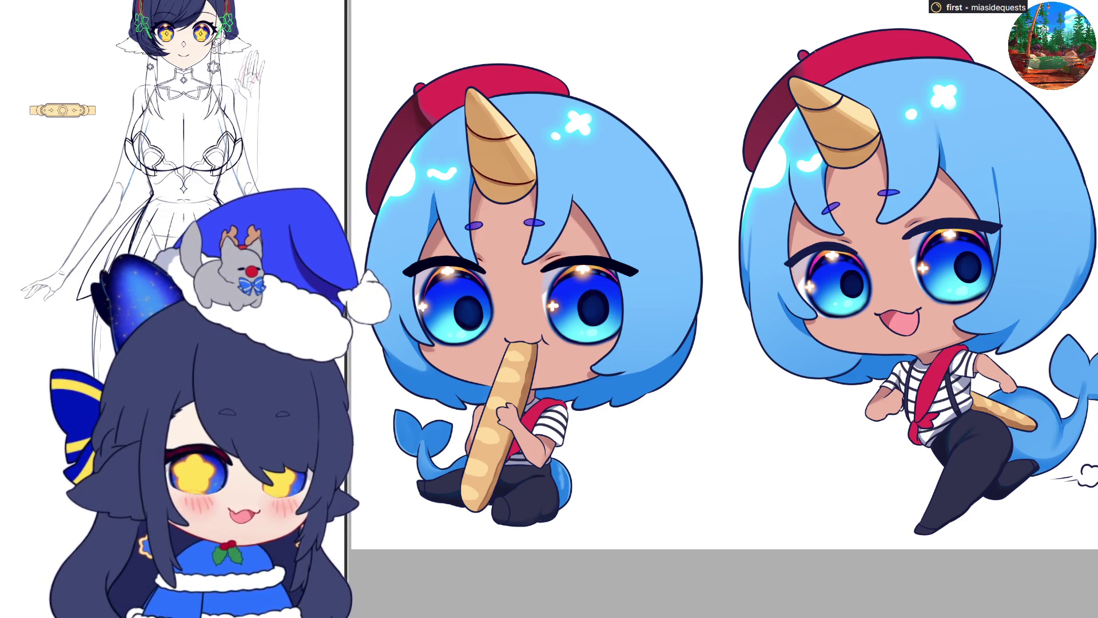
key(ctrl+z)
key(ctrl+z)
key(ctrl+z)
scroll(883, 439, down, 3)
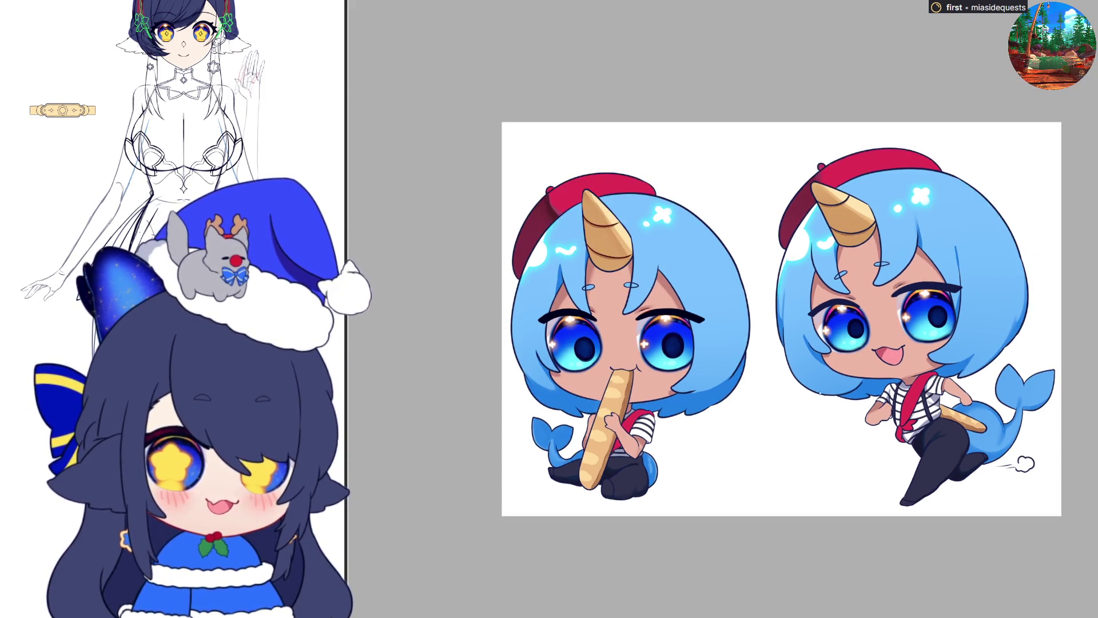
scroll(1004, 395, up, 6)
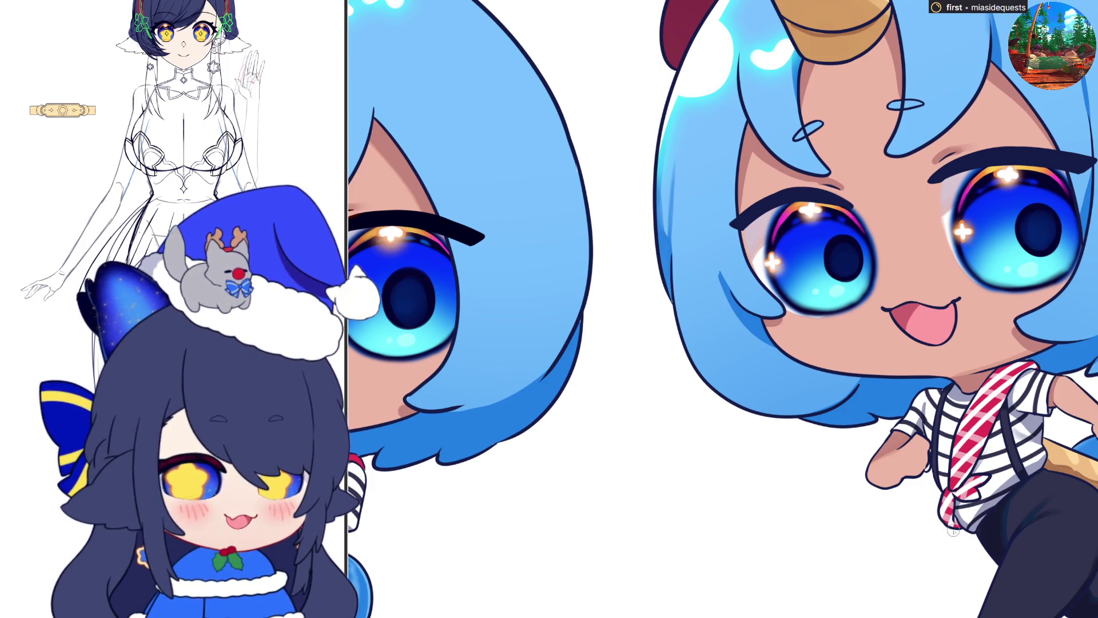
drag(1024, 372, 955, 509)
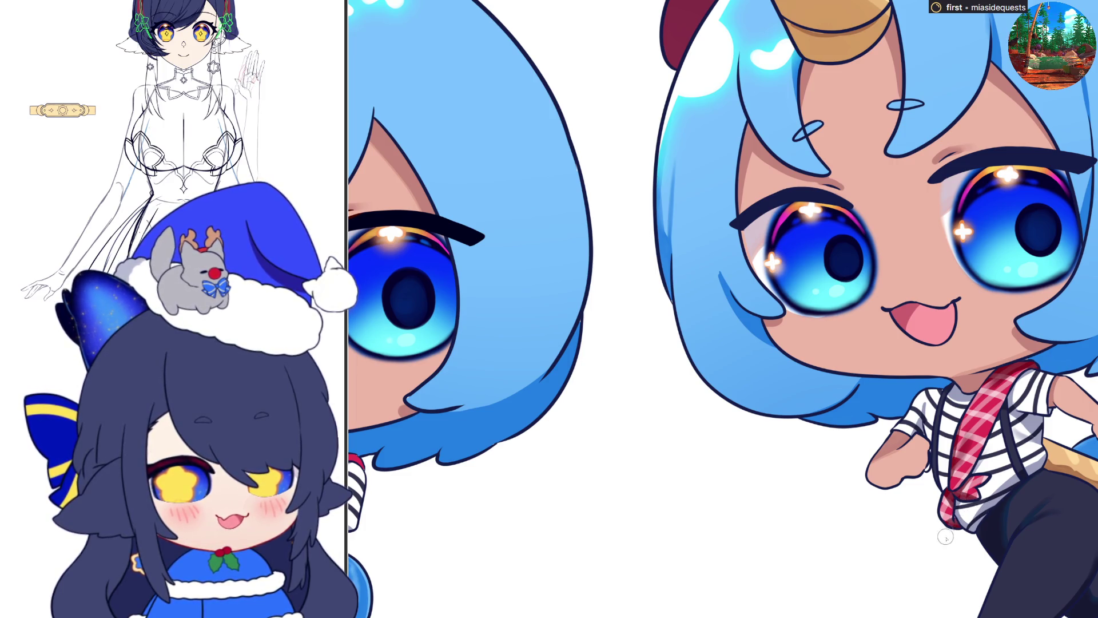
Step: Scroll the view down over the finished right chibi
scroll(1003, 540, down, 5)
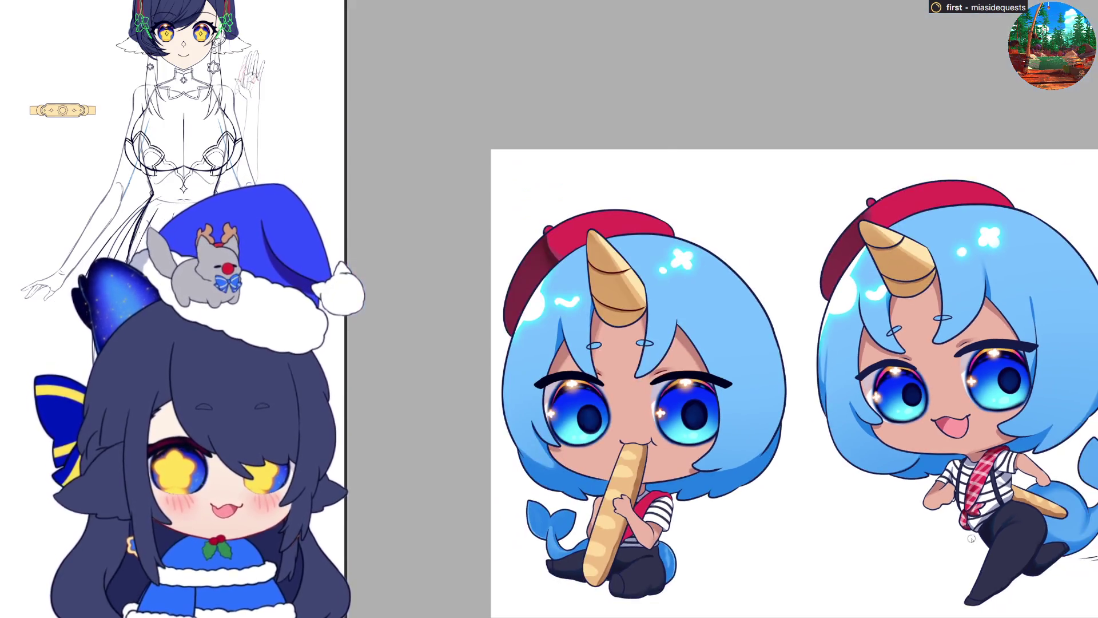
Step: Zoom in on the right chibi's face and thicken its eyebrow toward the outer end
scroll(609, 582, up, 5)
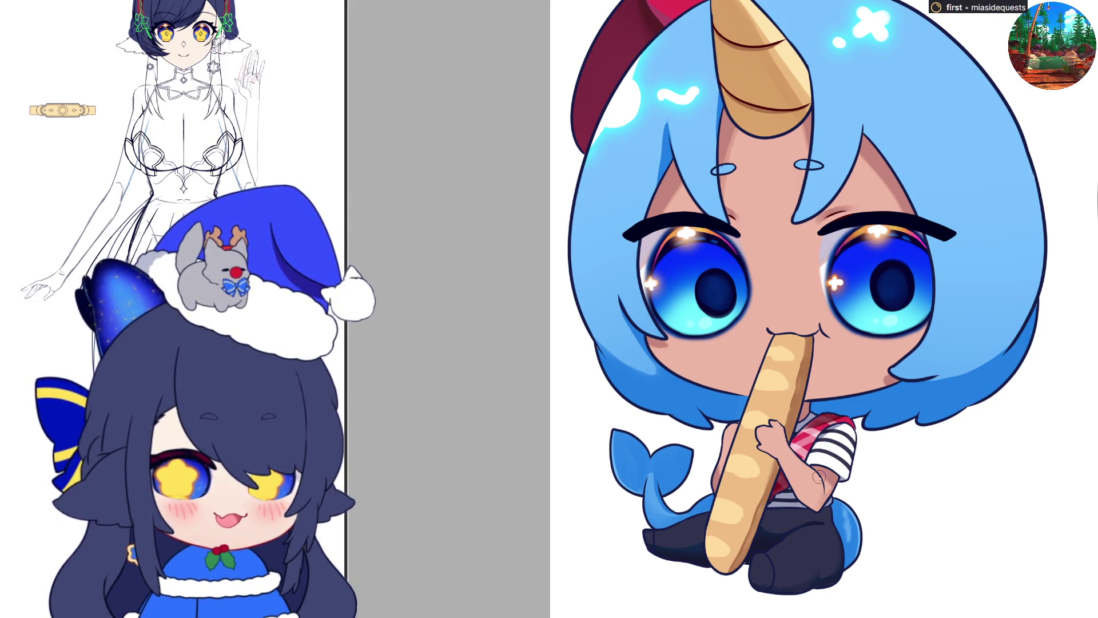
scroll(865, 485, down, 5)
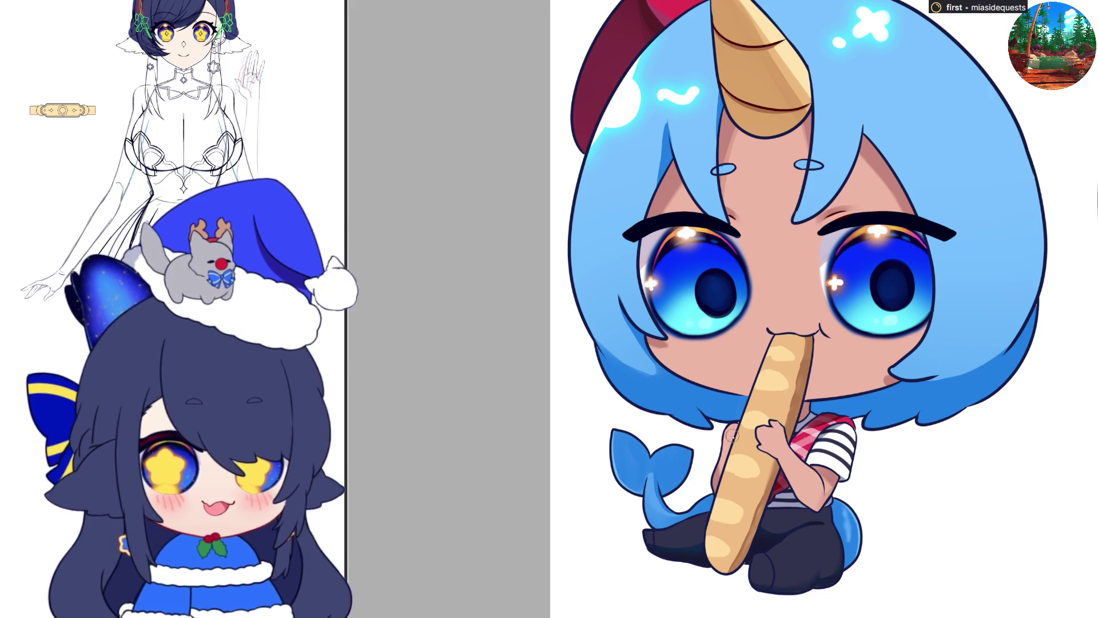
scroll(928, 478, up, 1)
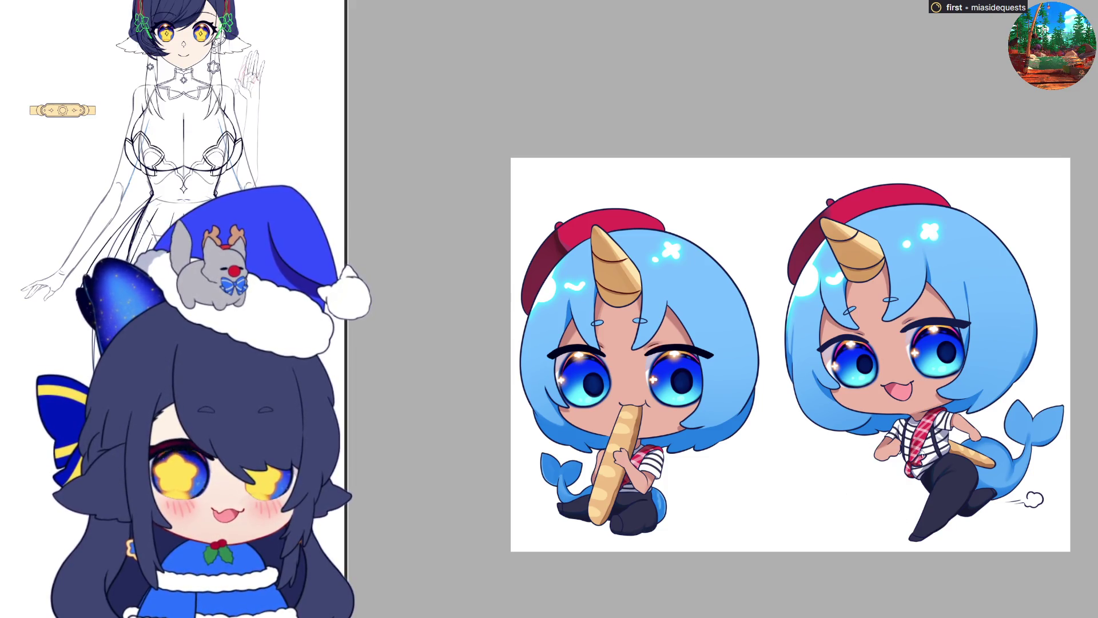
scroll(944, 297, up, 6)
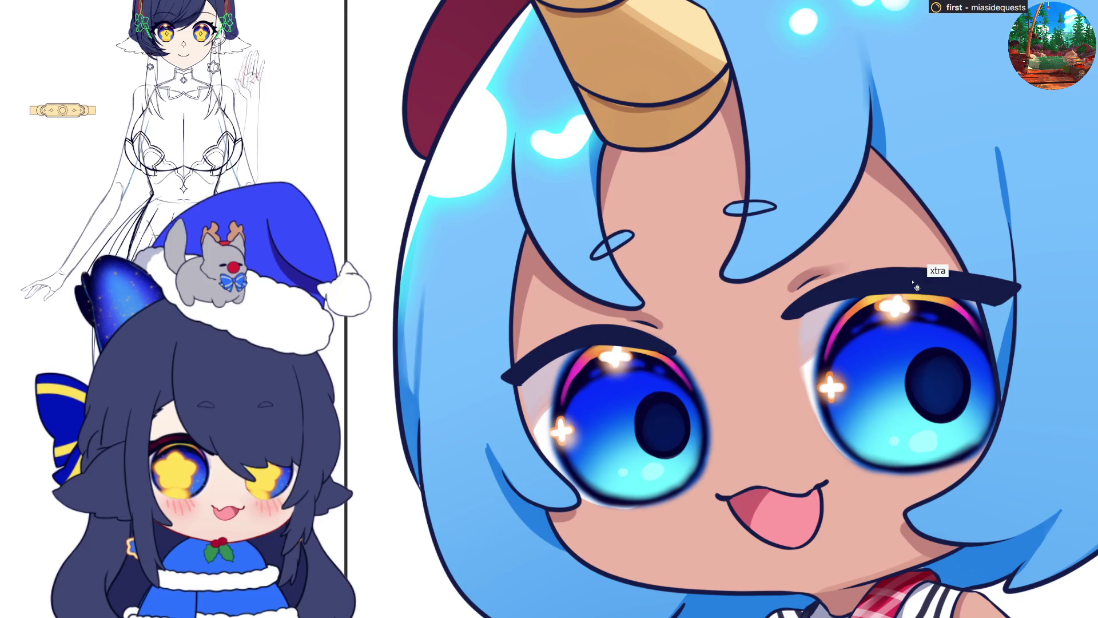
scroll(893, 288, down, 4)
scroll(631, 339, up, 3)
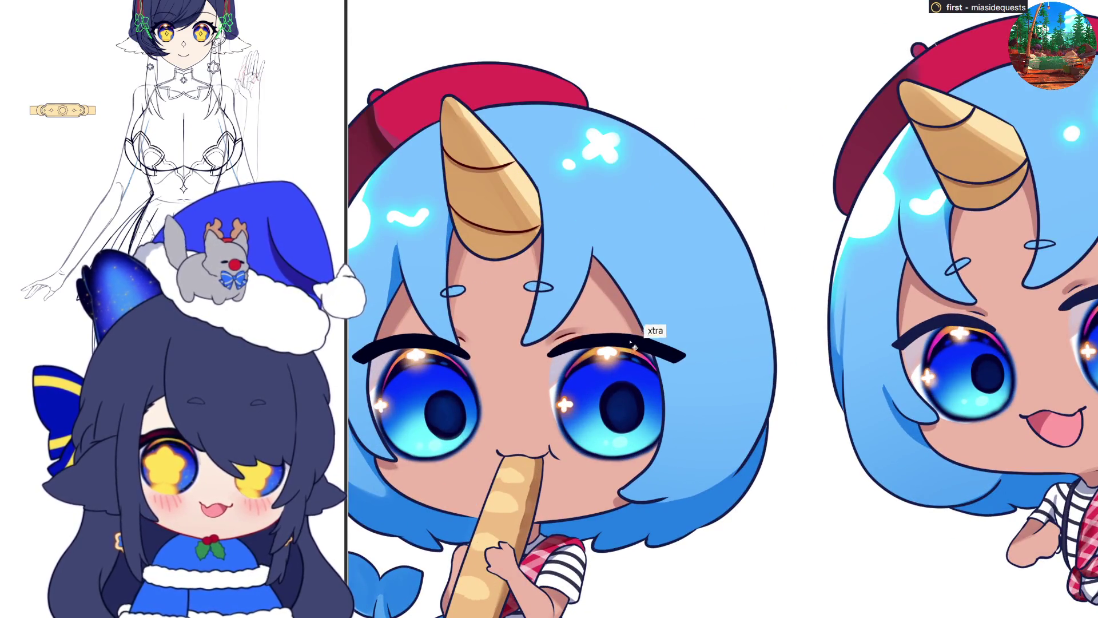
scroll(863, 331, up, 2)
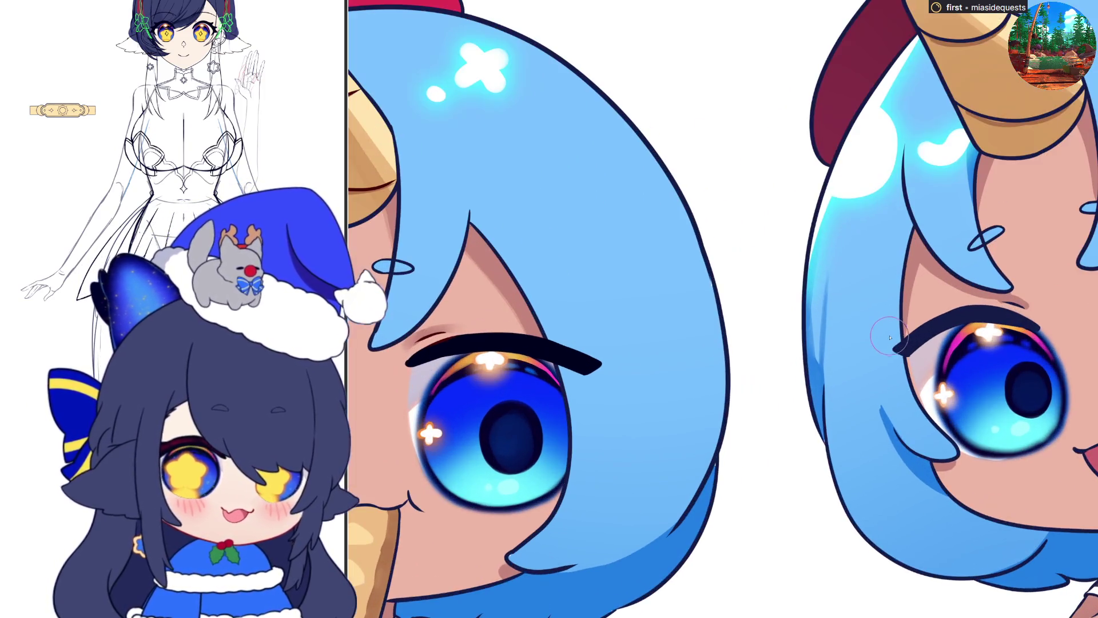
scroll(1008, 329, down, 2)
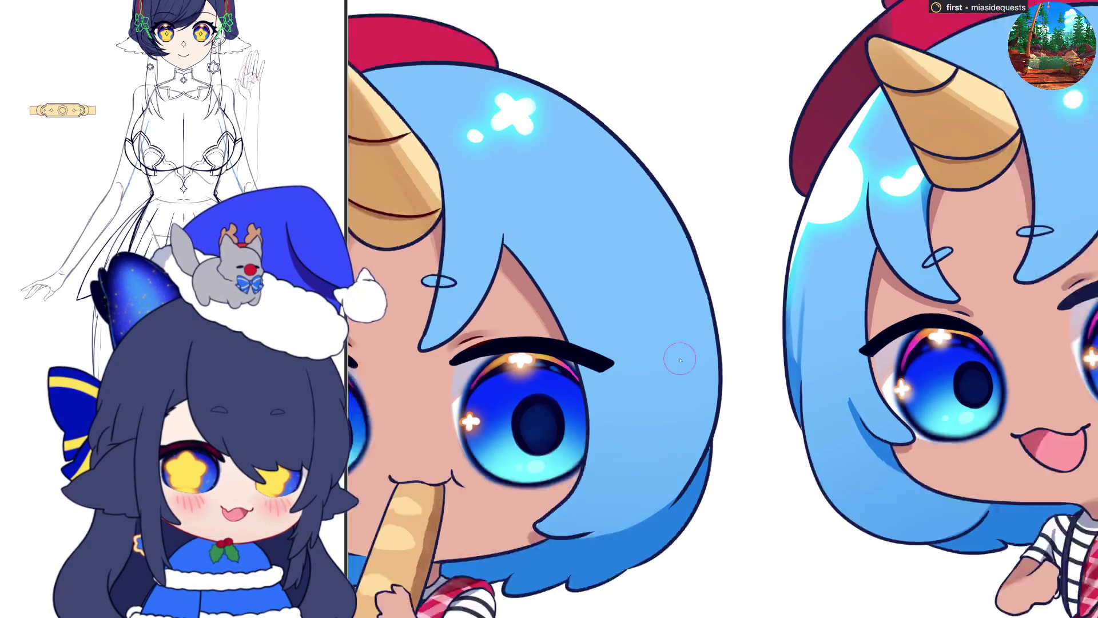
drag(970, 316, 1095, 308)
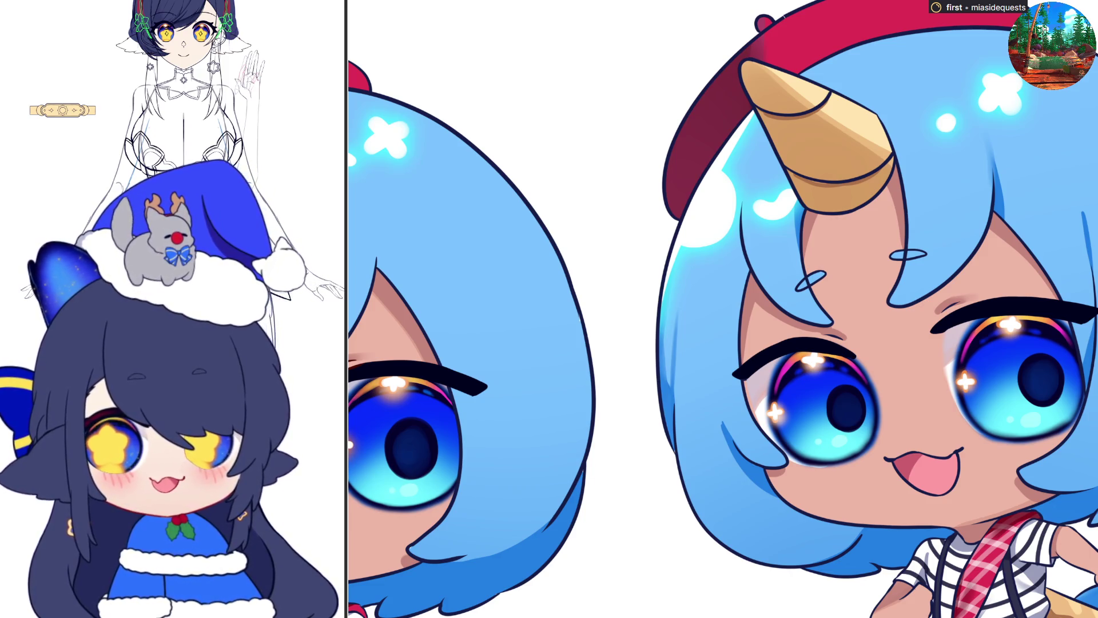
key(ctrl+0)
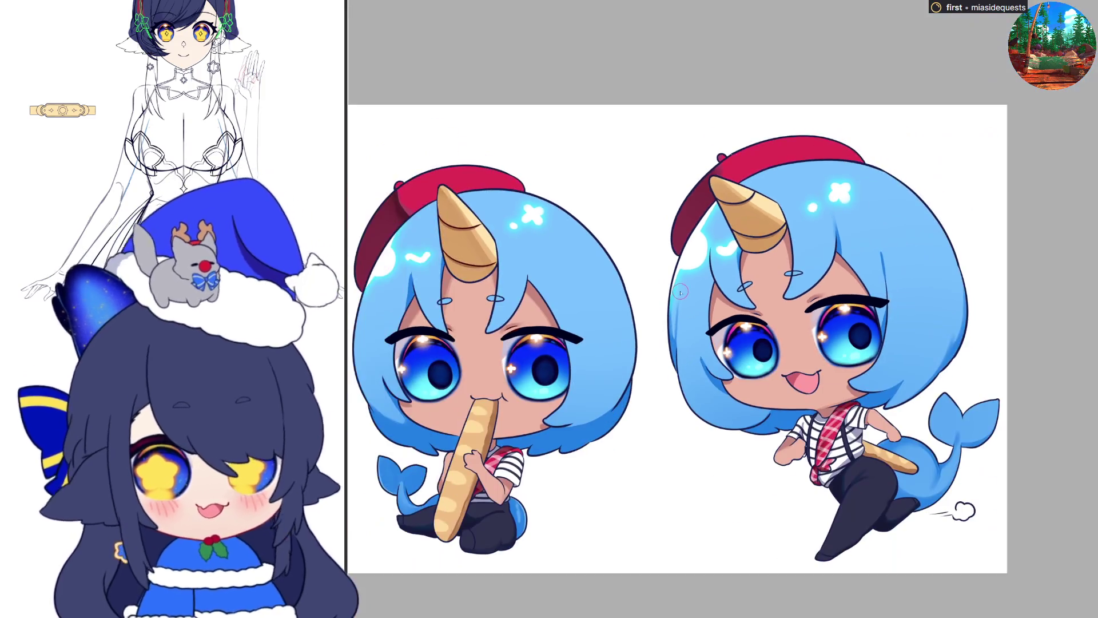
scroll(610, 273, up, 1)
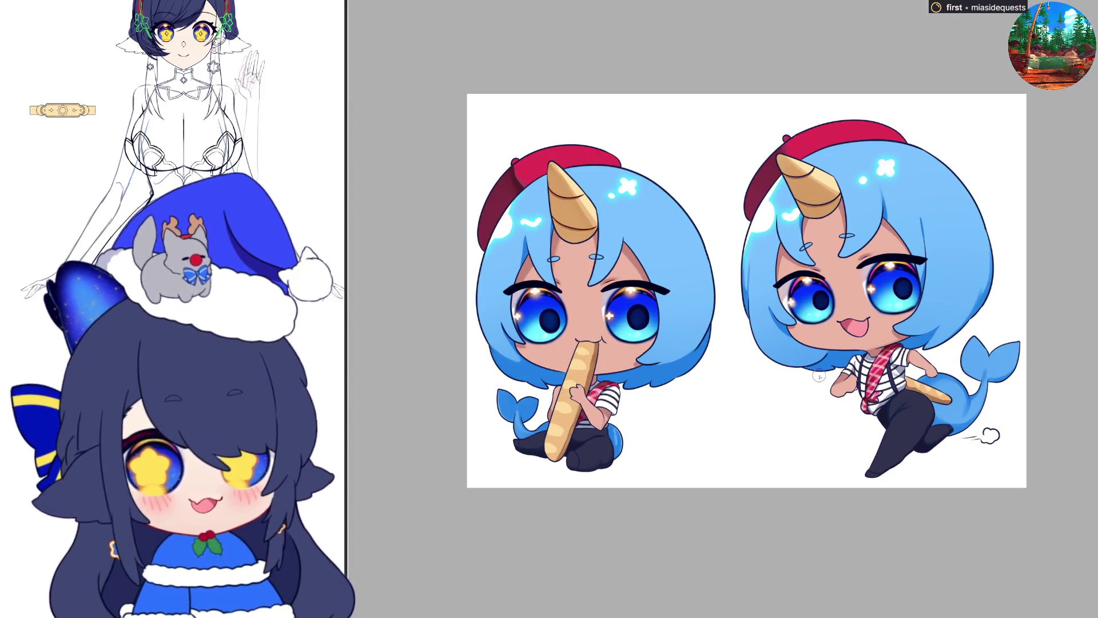
scroll(615, 327, up, 1)
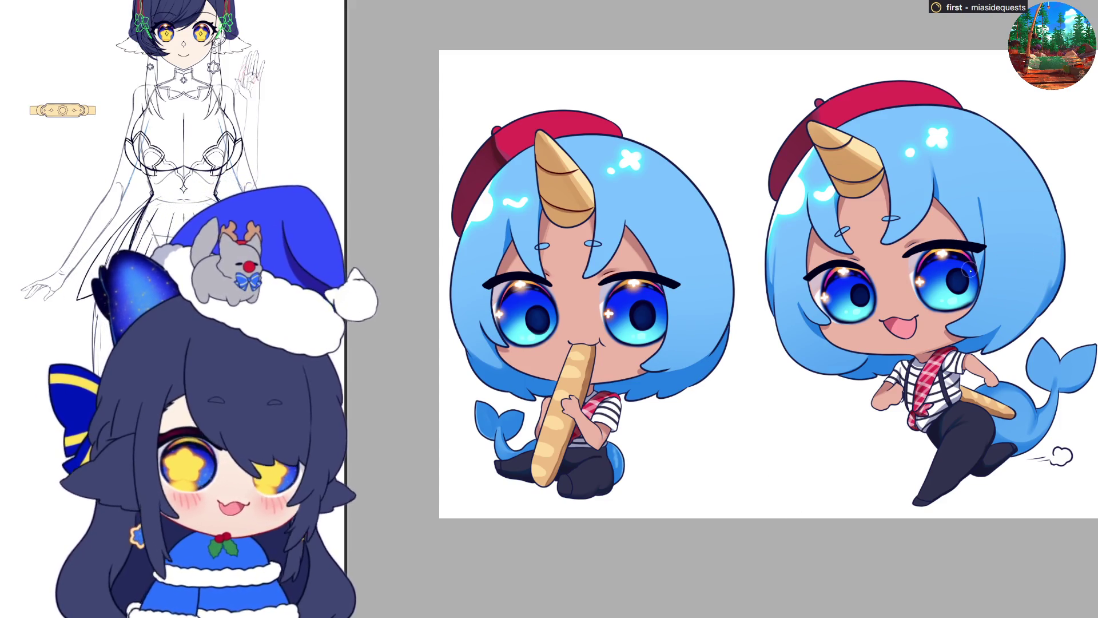
scroll(969, 269, up, 8)
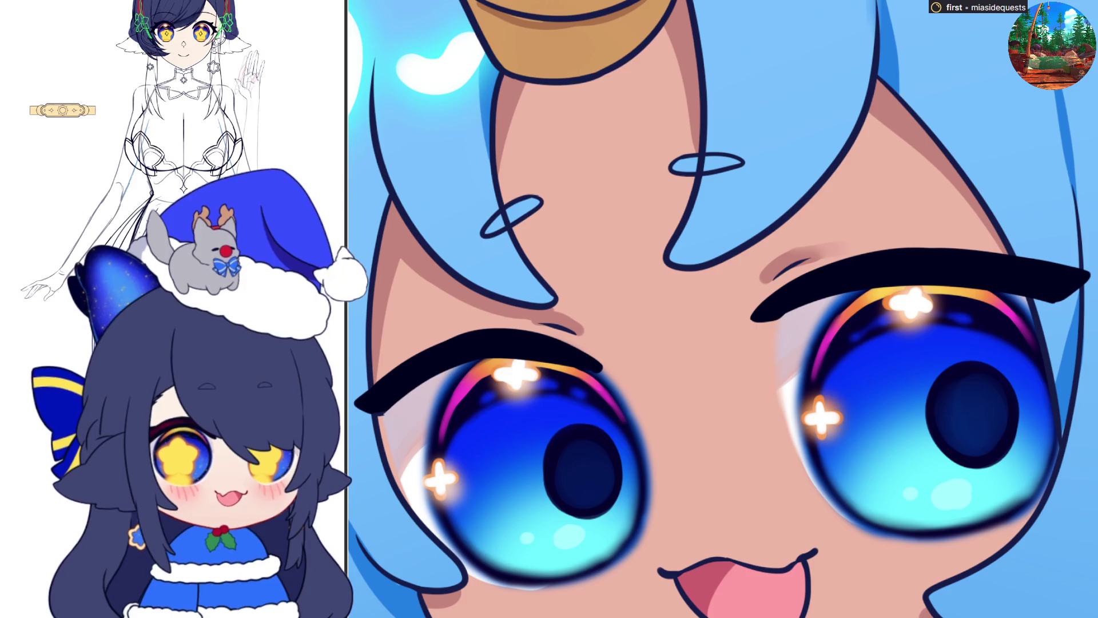
Step: Refine the eyebrow with a much smaller brush, discarding the reddish tint stroke
drag(869, 266, 1024, 277)
key(p)
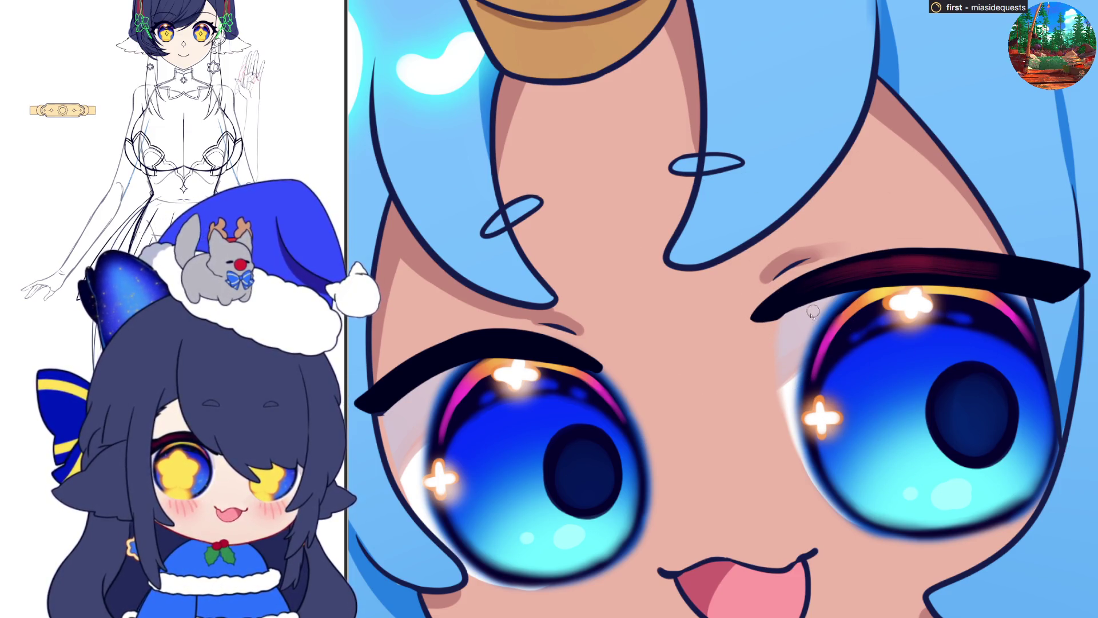
key(h)
drag(942, 349, 1017, 347)
key(ctrl+z)
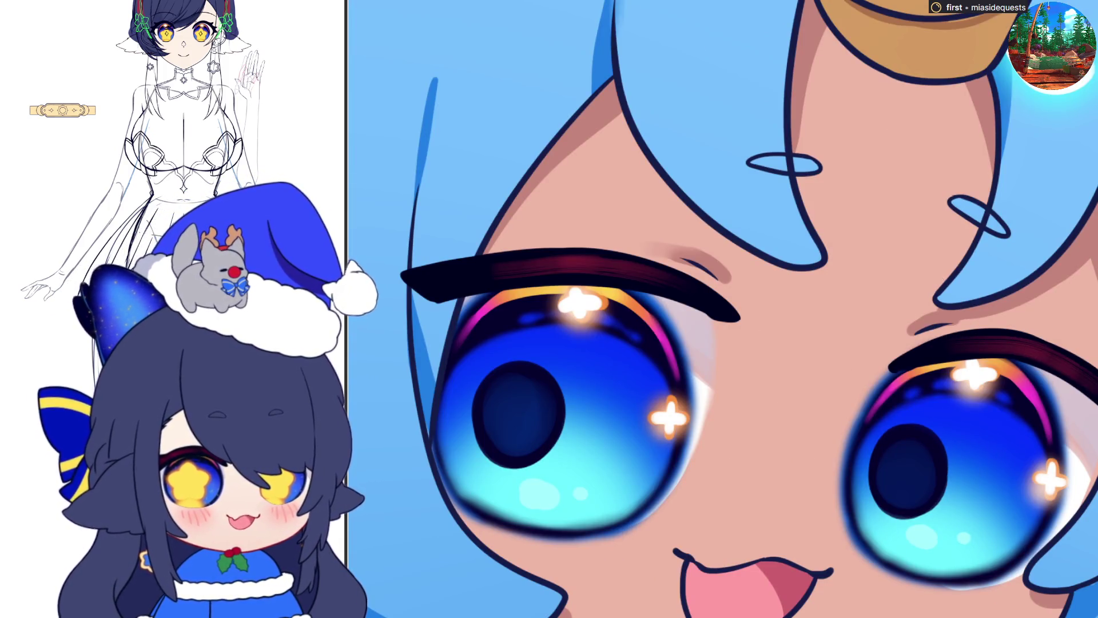
scroll(992, 320, down, 5)
scroll(992, 321, up, 8)
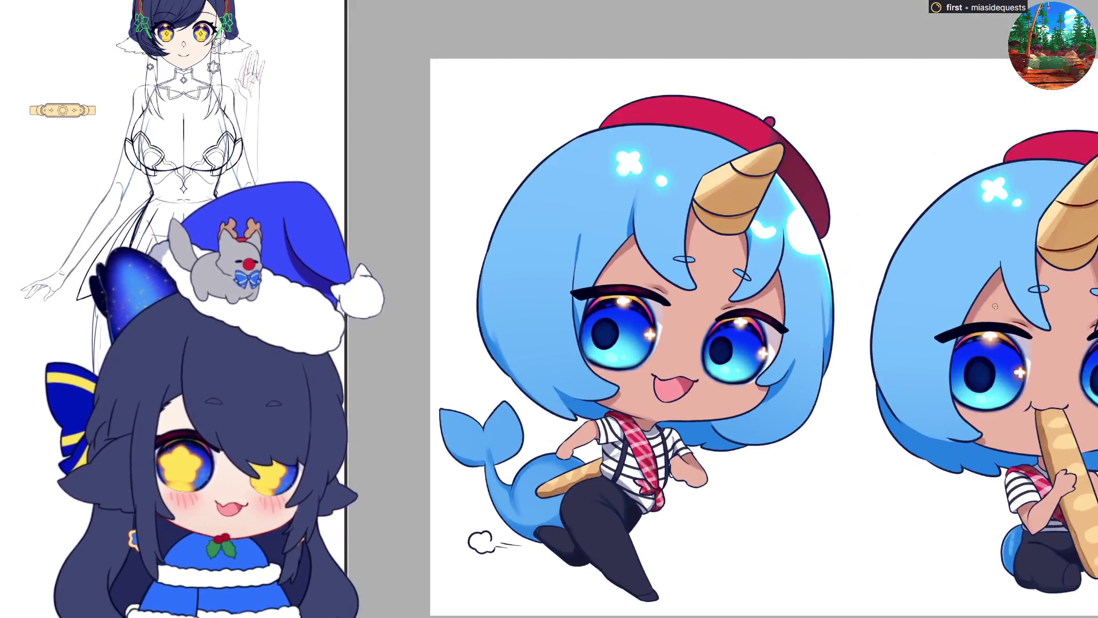
drag(908, 366, 1003, 357)
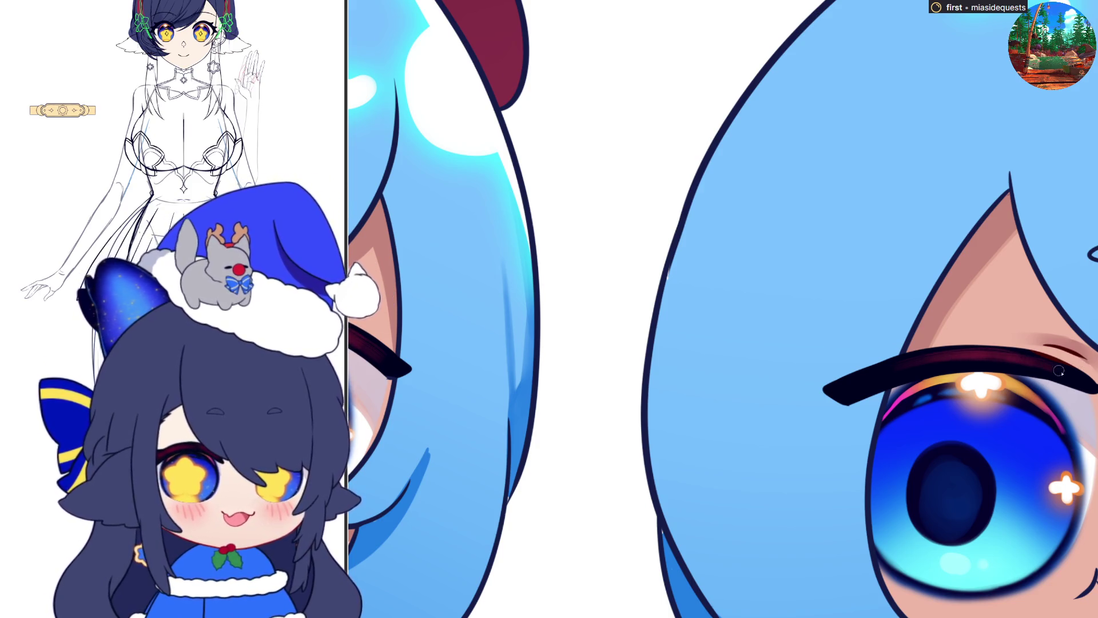
Step: Fit the whole chibi sheet in view and mirror it horizontally to check both characters
key(h)
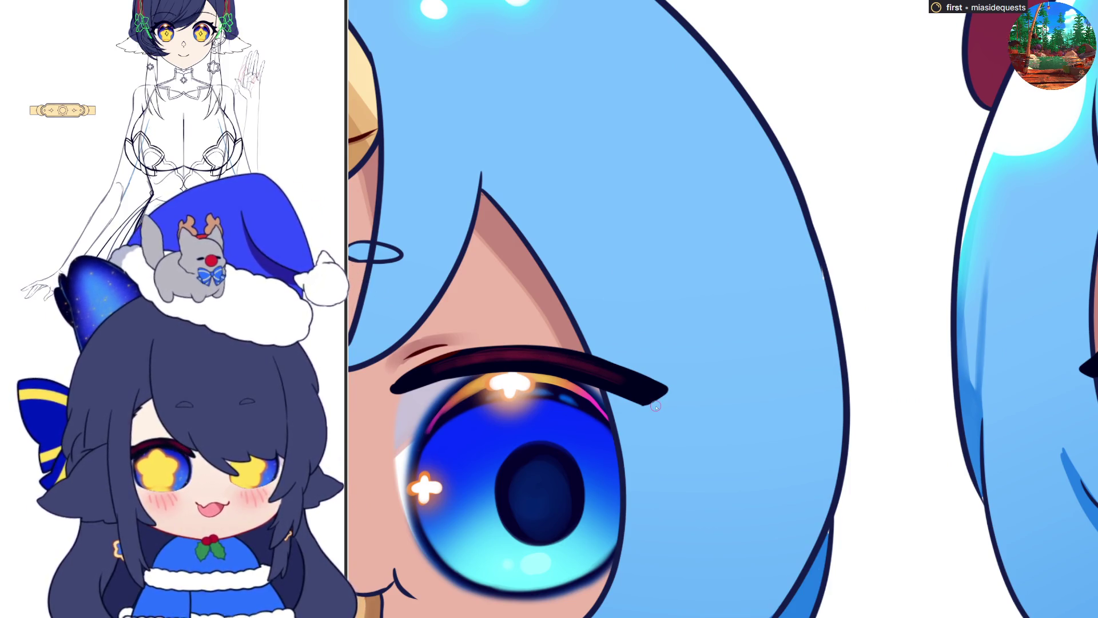
key(ctrl+minus)
key(ctrl+minus)
scroll(988, 402, up, 2)
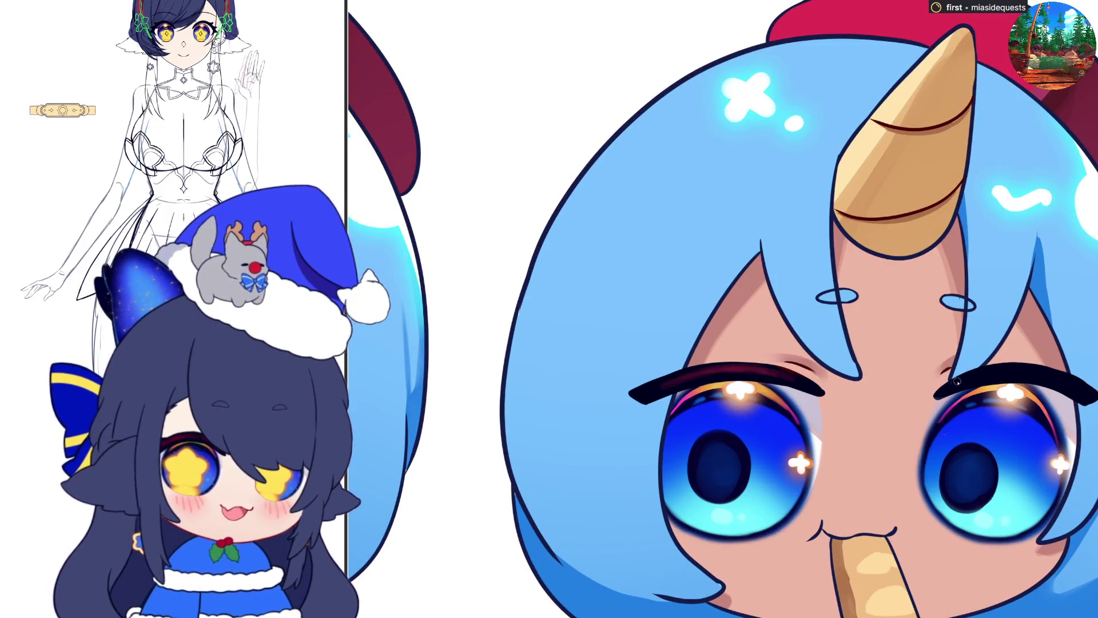
key(ctrl+0)
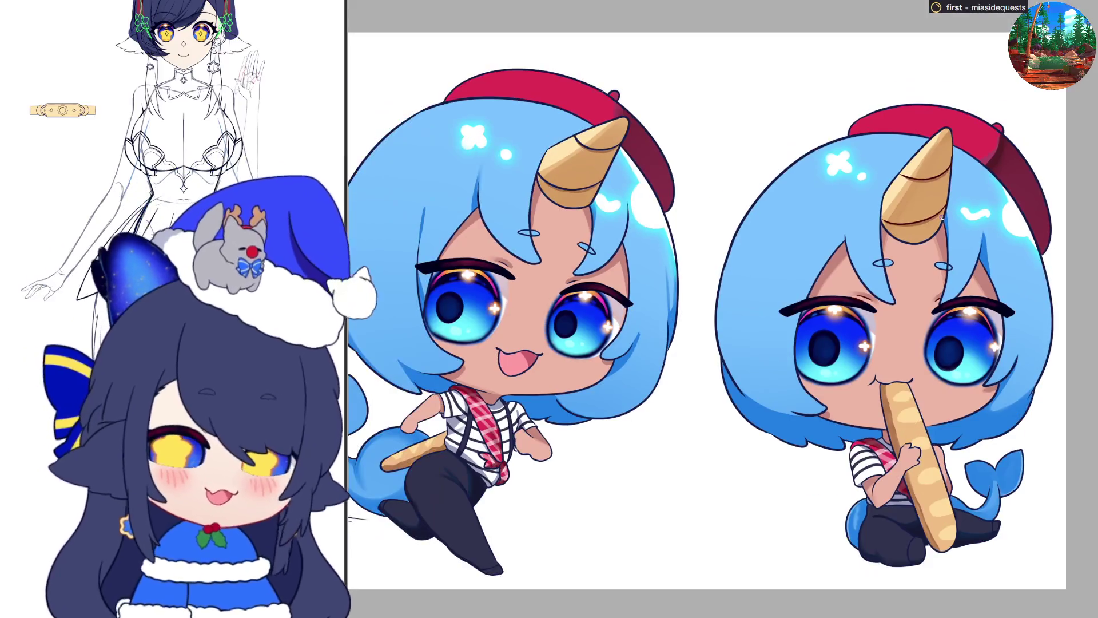
key(h)
scroll(792, 349, down, 1)
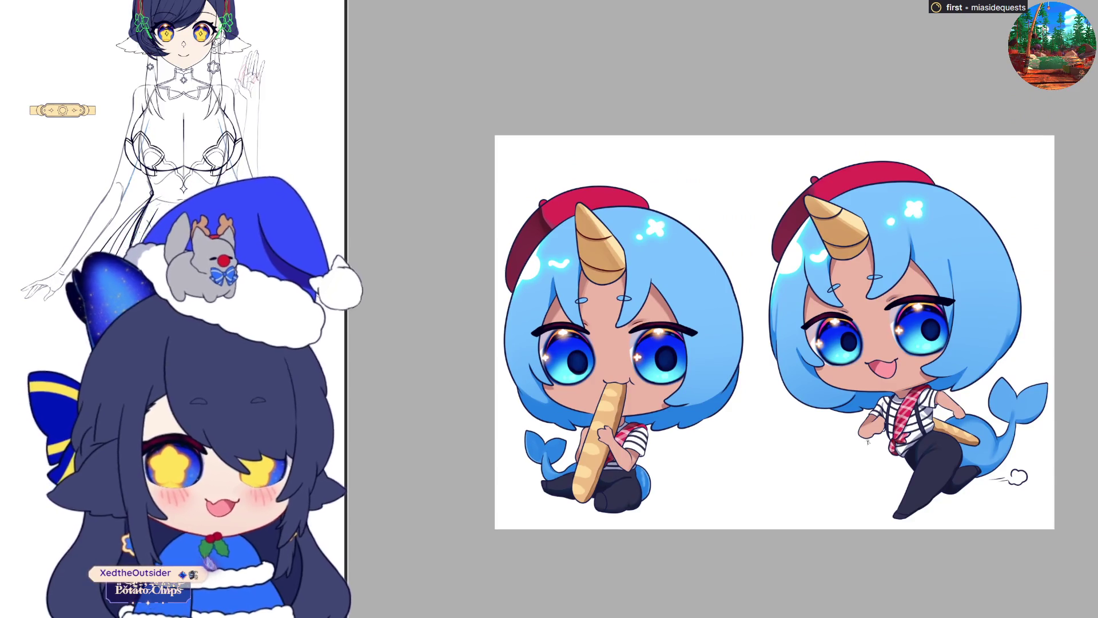
scroll(791, 441, right, 1)
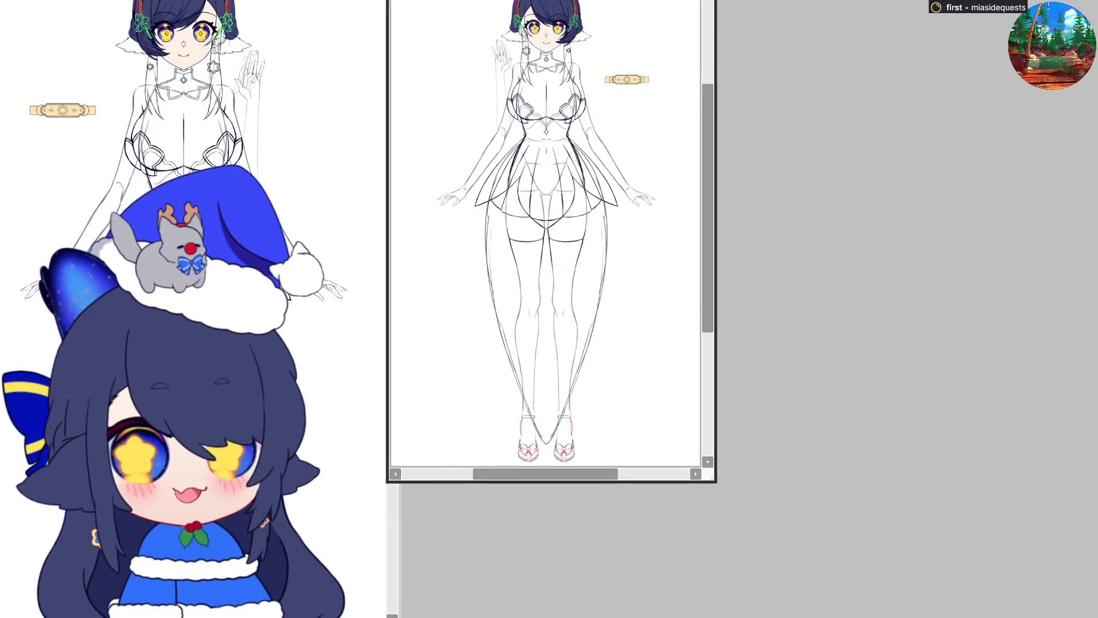
Step: Stretch the model.psd window across the right side of the screen and zoom toward the head
mouse_move(708, 475)
mouse_down()
mouse_move(855, 540)
mouse_move(1095, 500)
mouse_up()
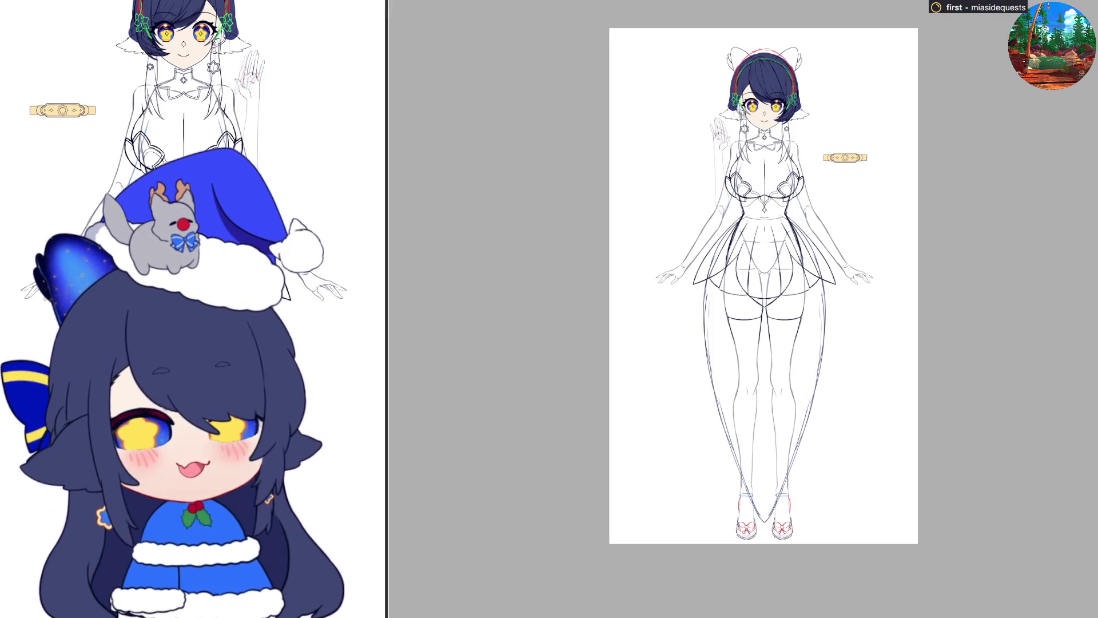
scroll(841, 117, up, 5)
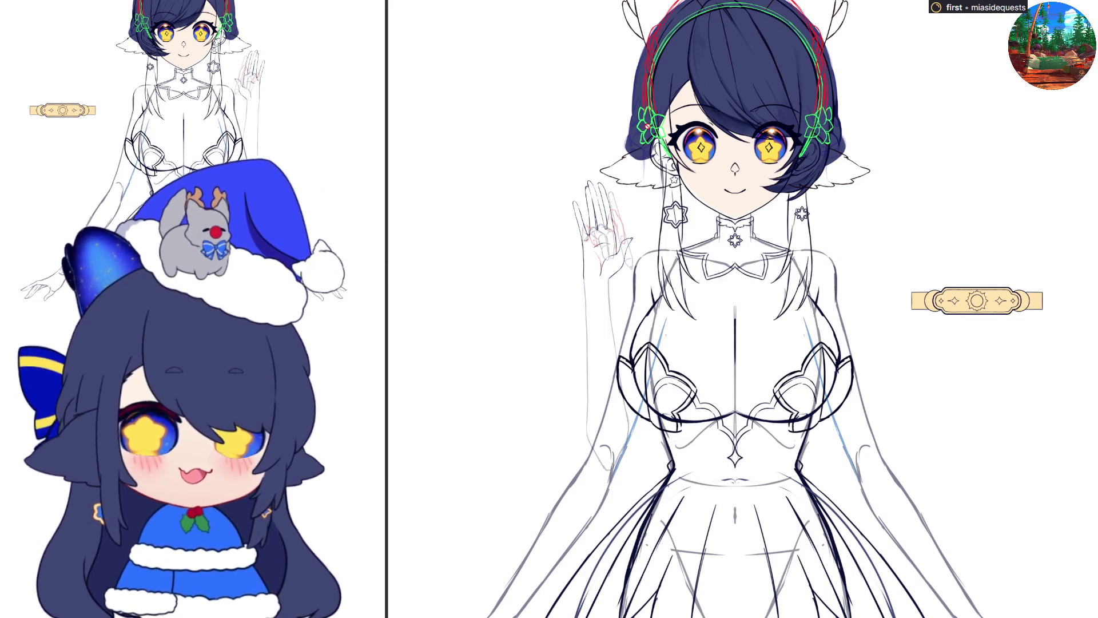
Step: Scroll the view over model.psd's faded coloured head and headphones to inspect the linework
scroll(675, 123, up, 5)
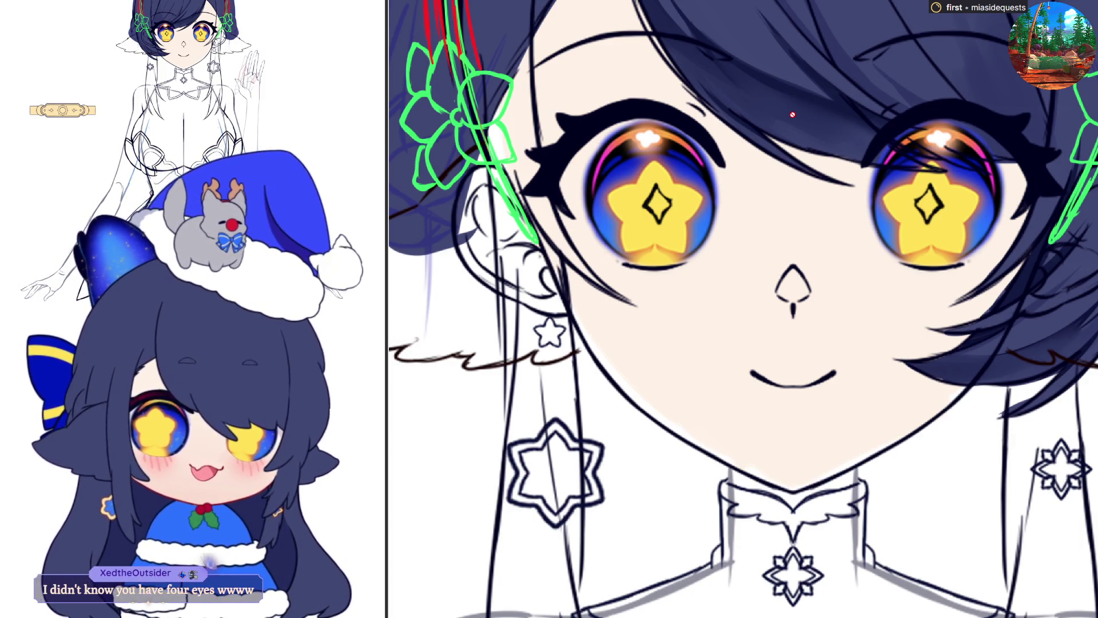
scroll(795, 407, down, 2)
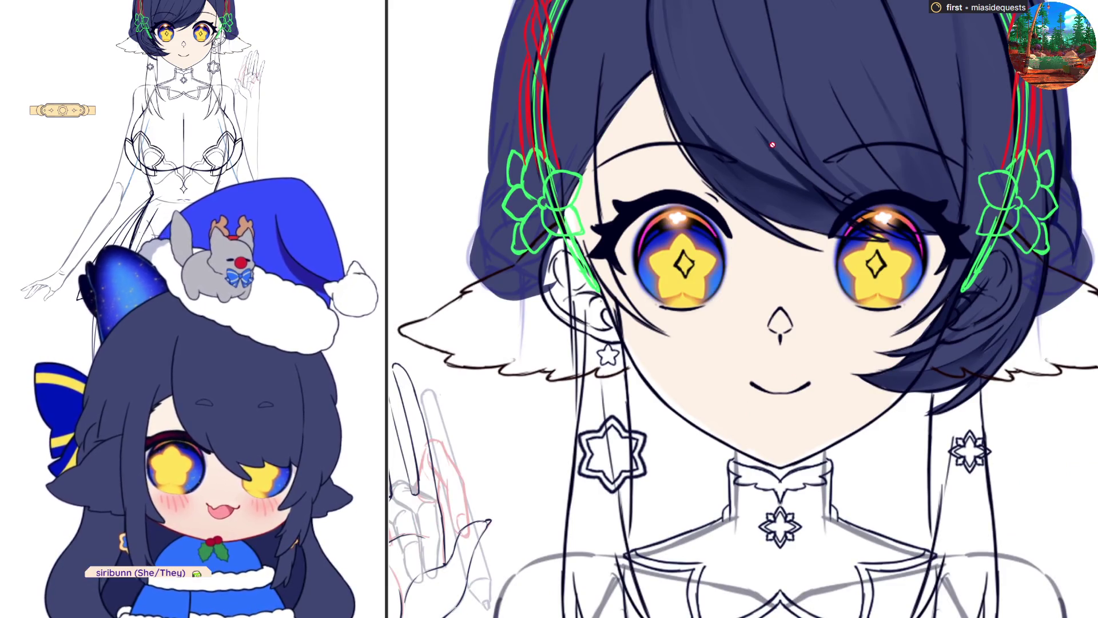
scroll(772, 145, up, 2)
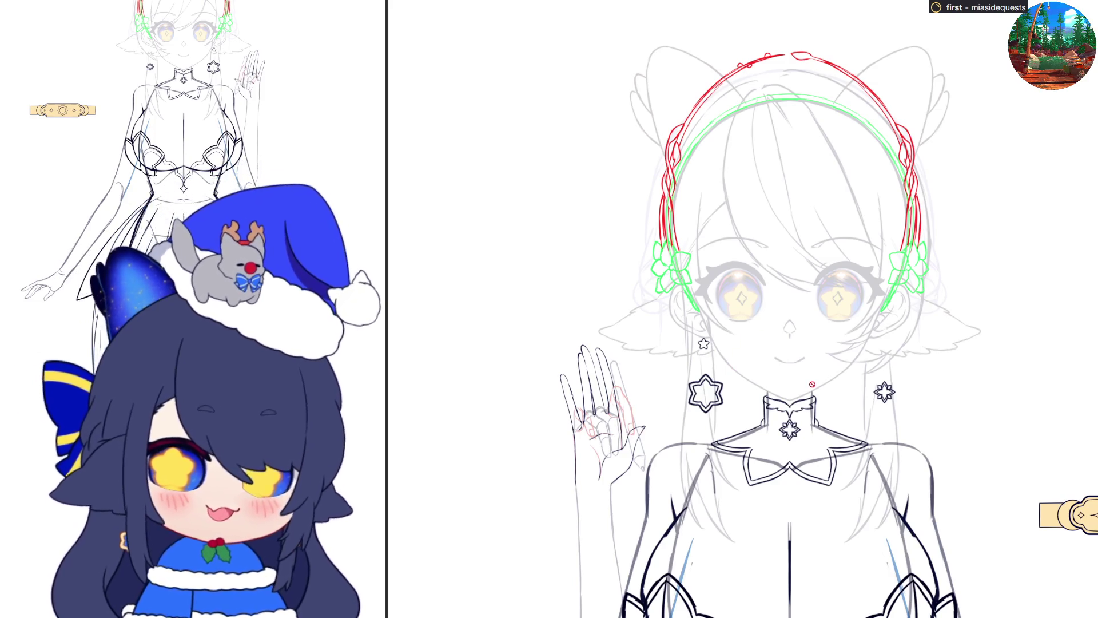
scroll(601, 412, up, 4)
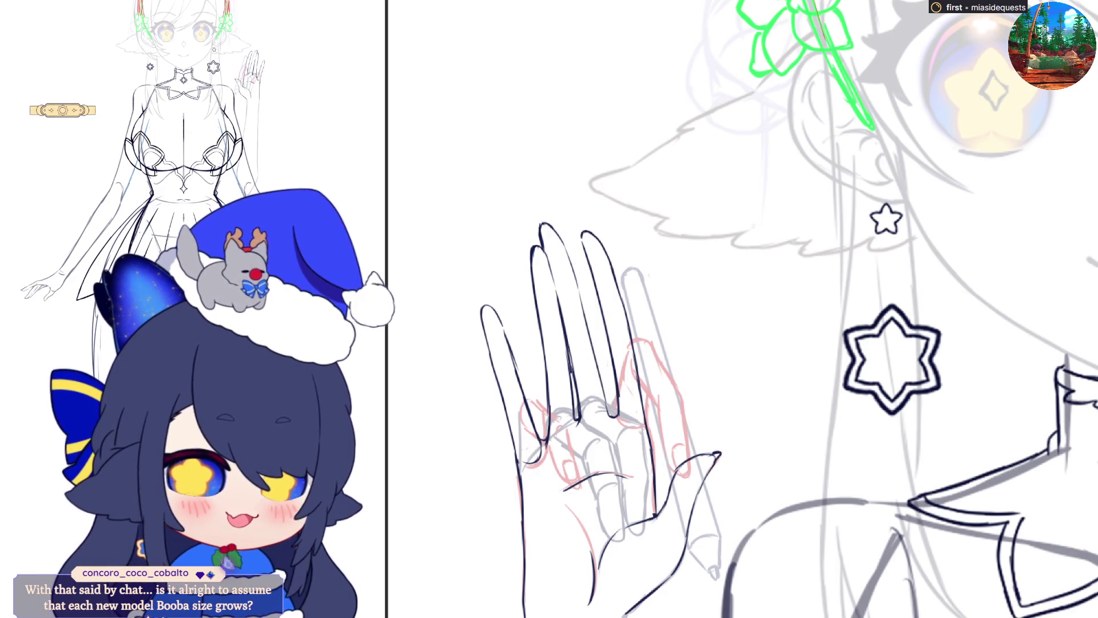
scroll(672, 431, down, 4)
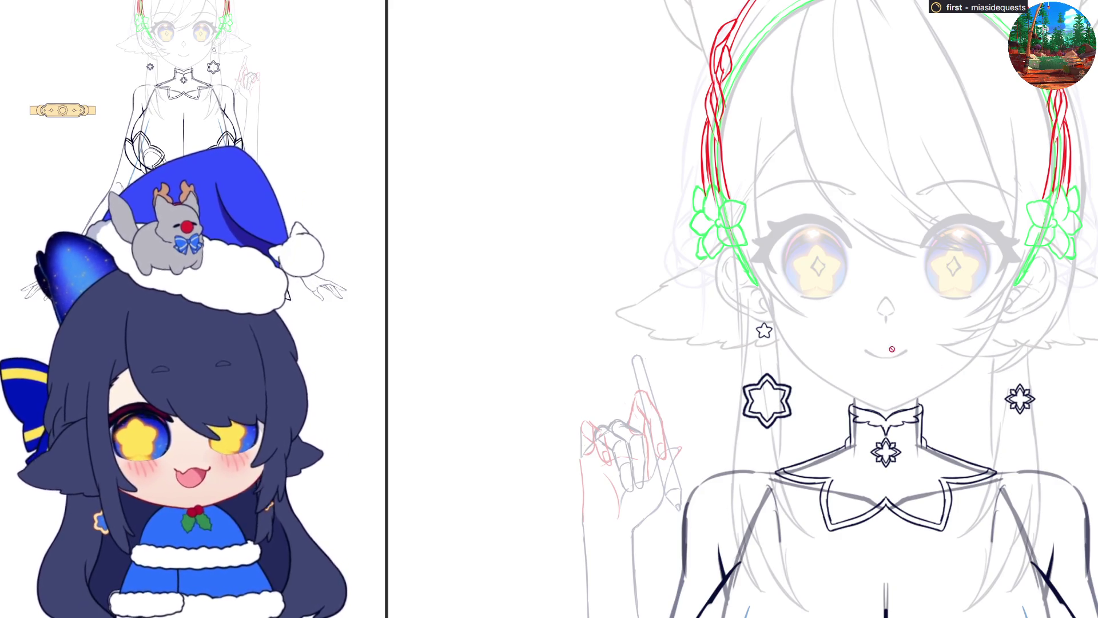
scroll(832, 329, down, 1)
scroll(832, 329, down, 3)
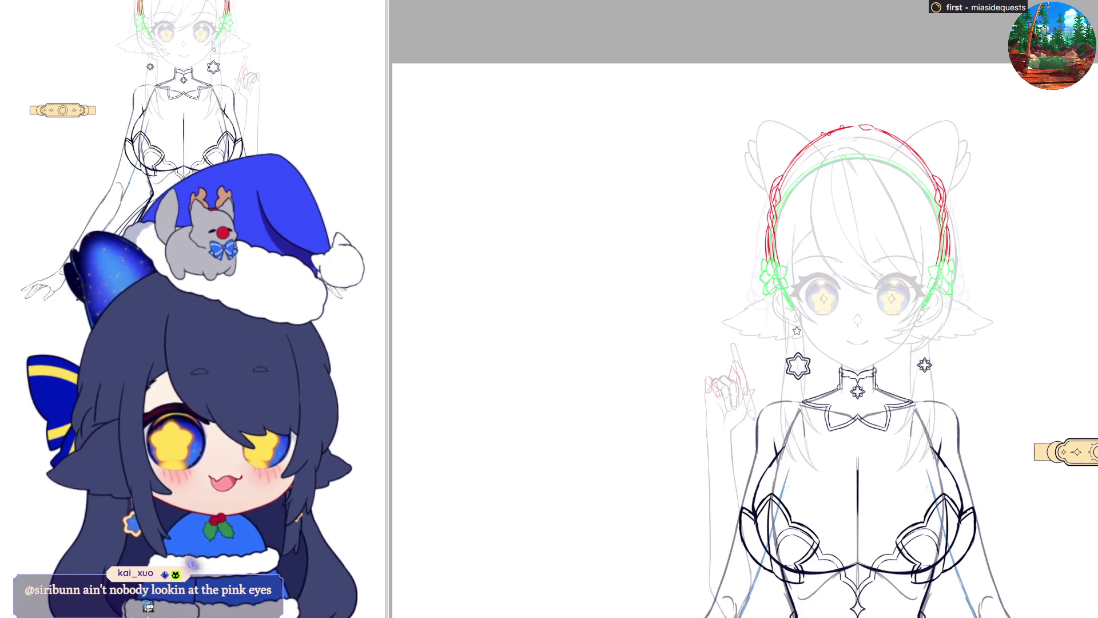
scroll(886, 218, up, 3)
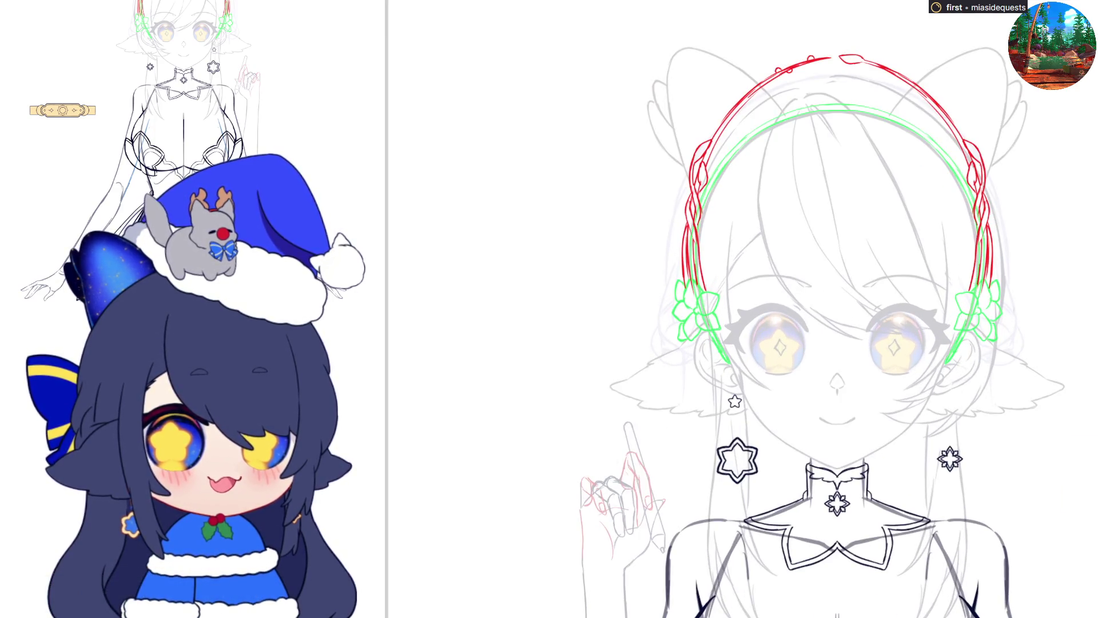
scroll(887, 274, up, 2)
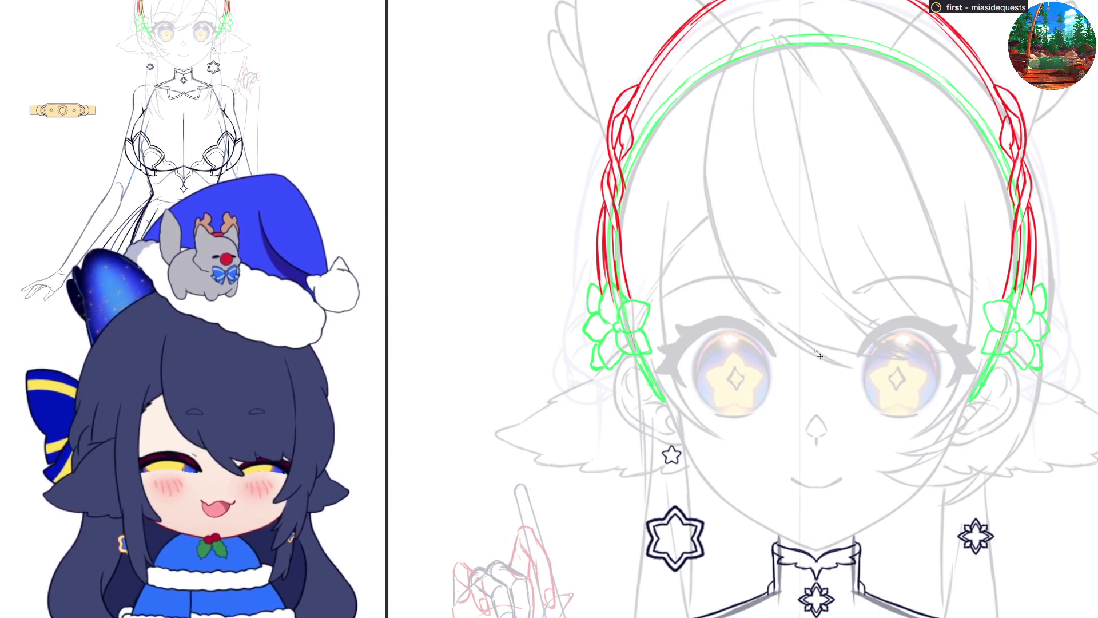
scroll(820, 355, up, 10)
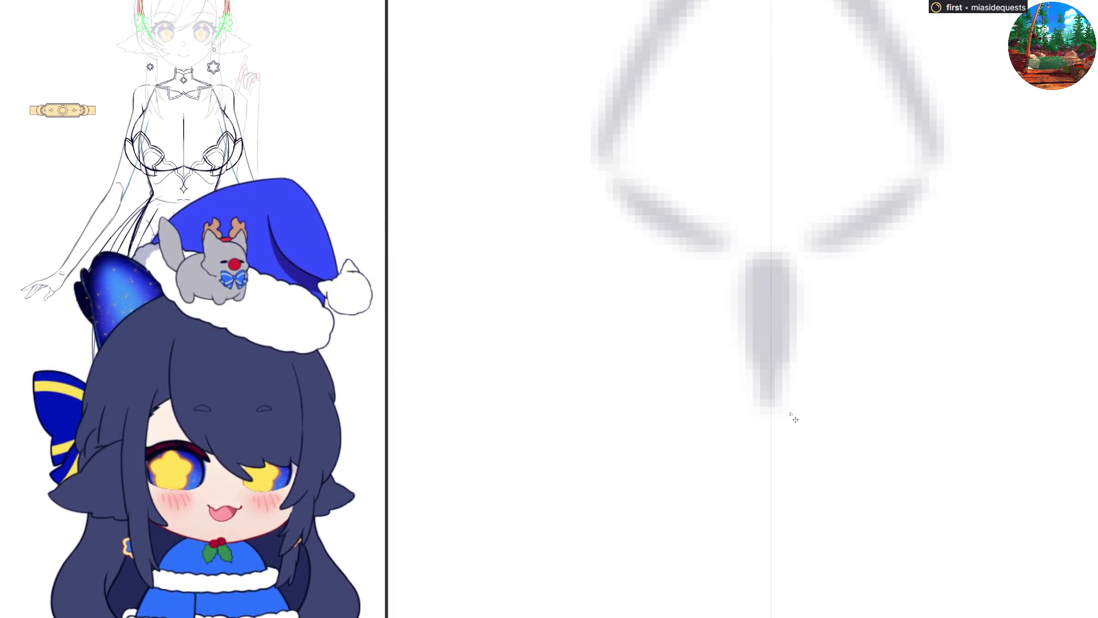
scroll(776, 411, down, 5)
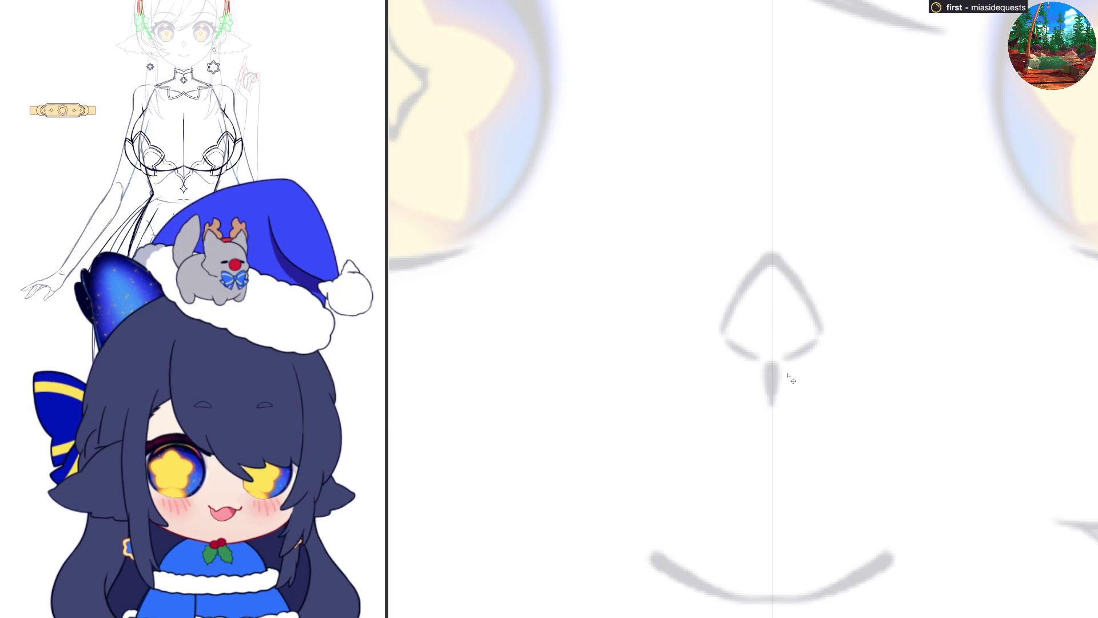
scroll(790, 378, down, 15)
scroll(767, 466, up, 3)
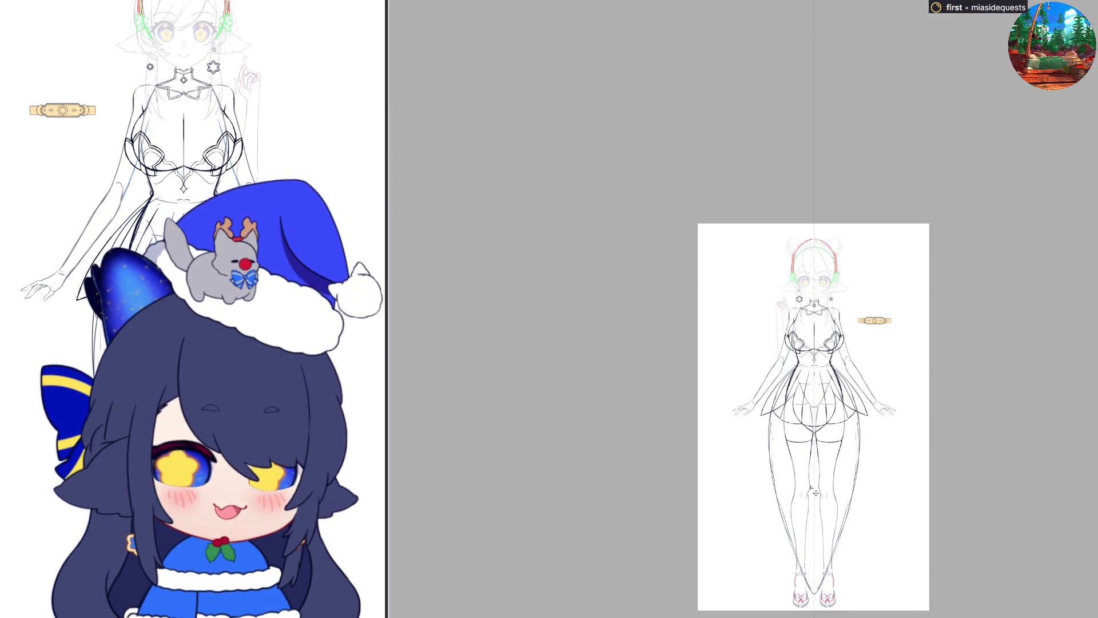
scroll(812, 489, up, 10)
scroll(829, 518, up, 3)
scroll(829, 515, down, 12)
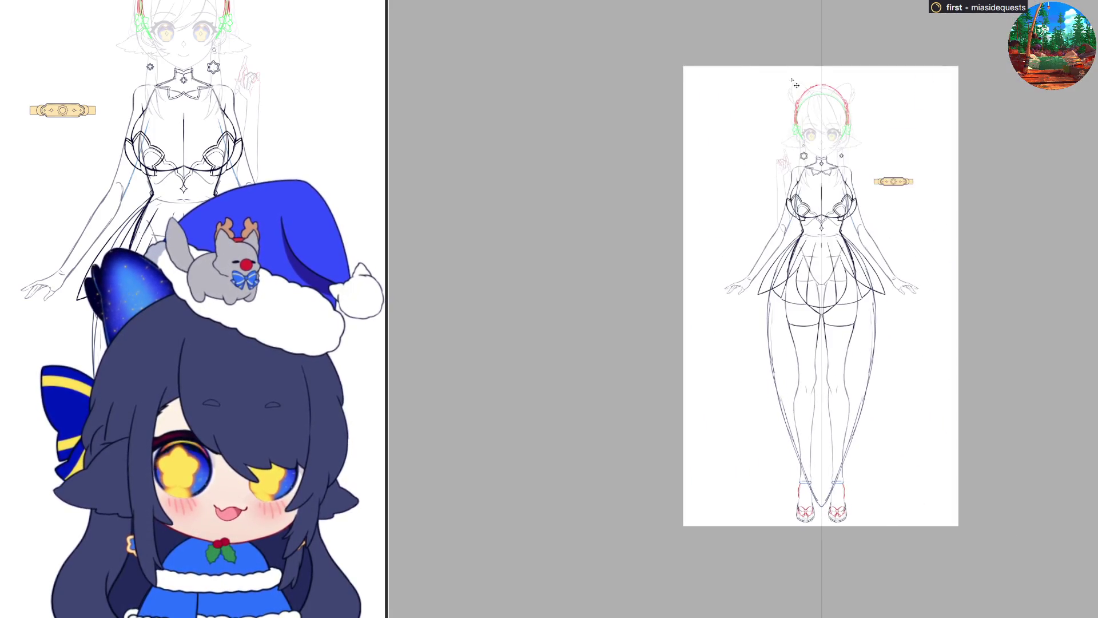
scroll(812, 229, up, 10)
scroll(772, 479, up, 2)
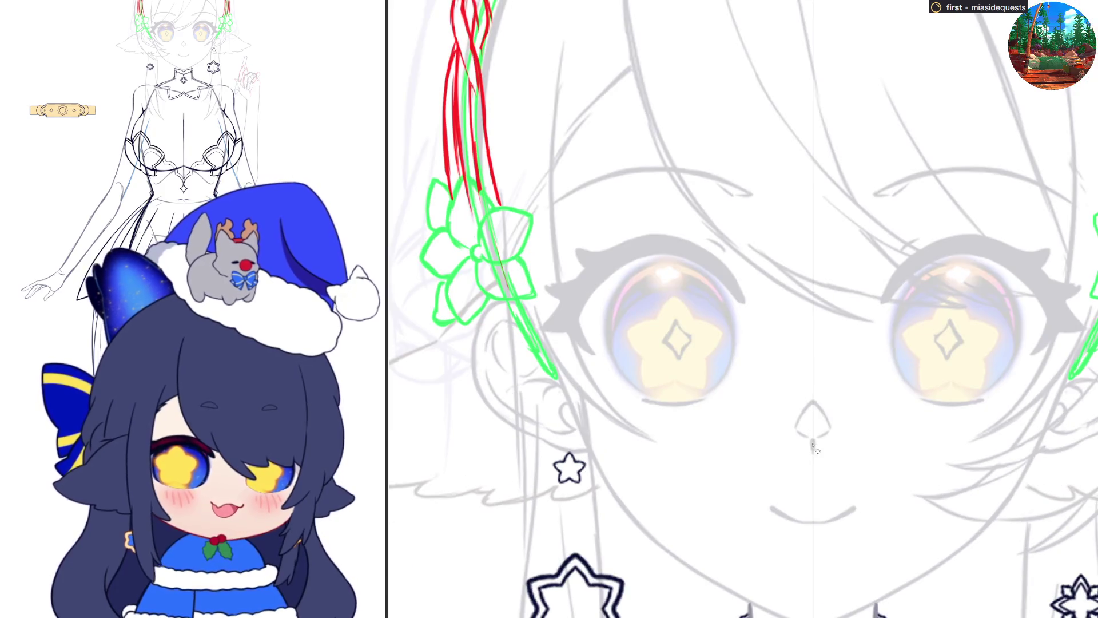
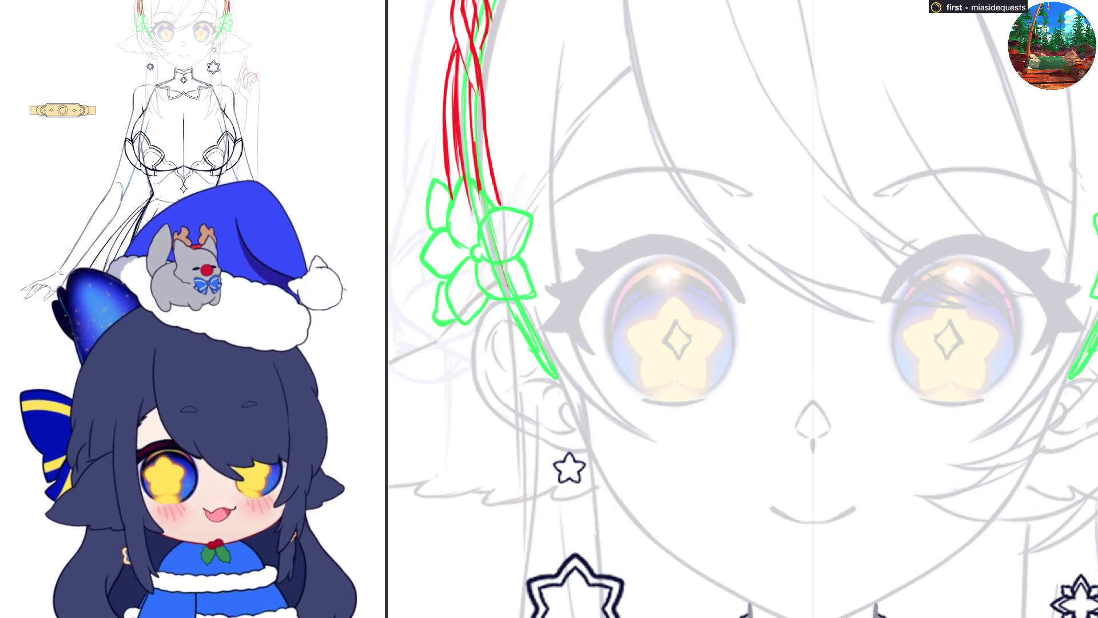
Step: Ink the inner, top and outer edges of both eye outlines with the symmetry pen, redoing stray strokes
drag(904, 286, 888, 357)
mouse_move(891, 319)
mouse_down()
mouse_move(915, 390)
mouse_move(902, 373)
mouse_move(942, 403)
mouse_up()
drag(896, 367, 939, 403)
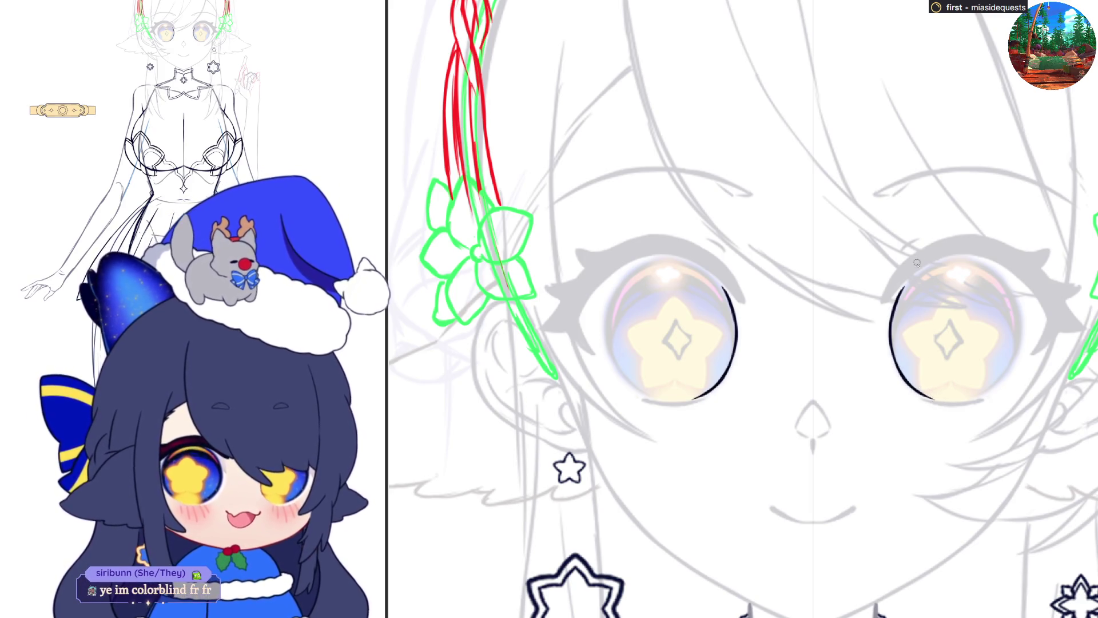
drag(905, 286, 963, 256)
key(ctrl+z)
key(ctrl+z)
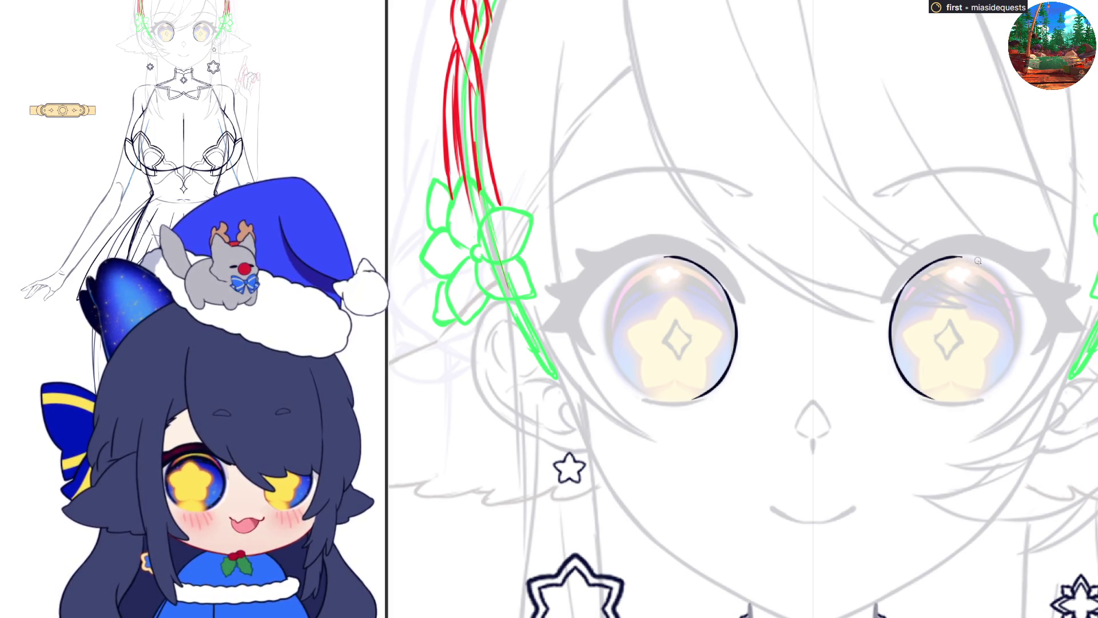
drag(968, 257, 1006, 283)
key(ctrl+z)
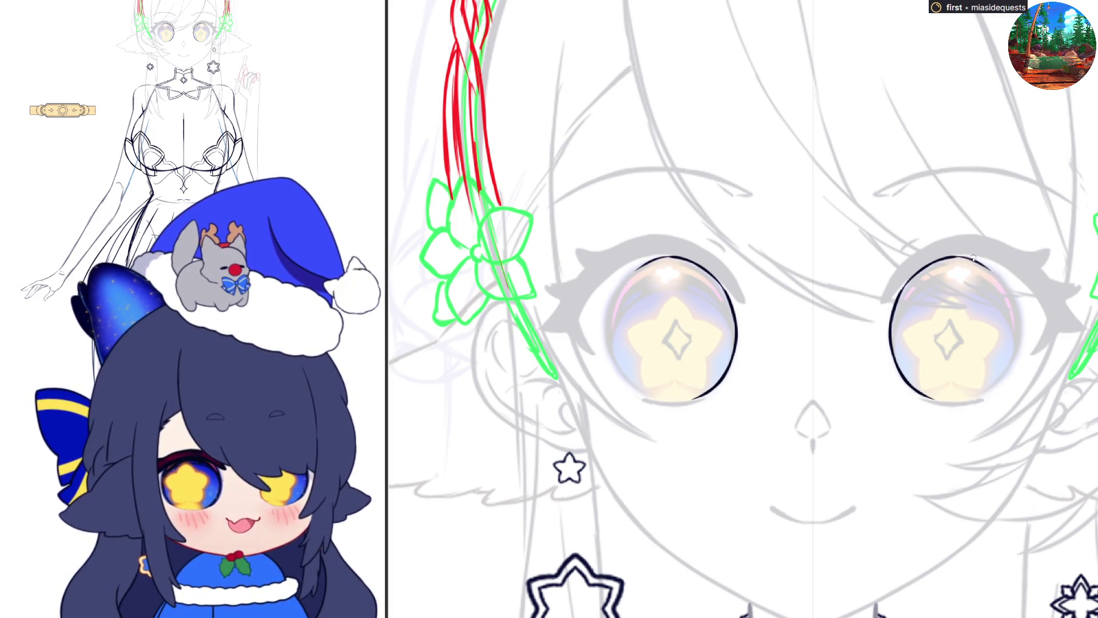
mouse_move(956, 256)
mouse_down()
mouse_move(1001, 281)
mouse_move(1020, 325)
mouse_up()
key(ctrl+z)
key(ctrl+z)
drag(1006, 284, 1018, 356)
Step: Trace and darken the bottom edges of both eye outlines until they close cleanly
key(ctrl+z)
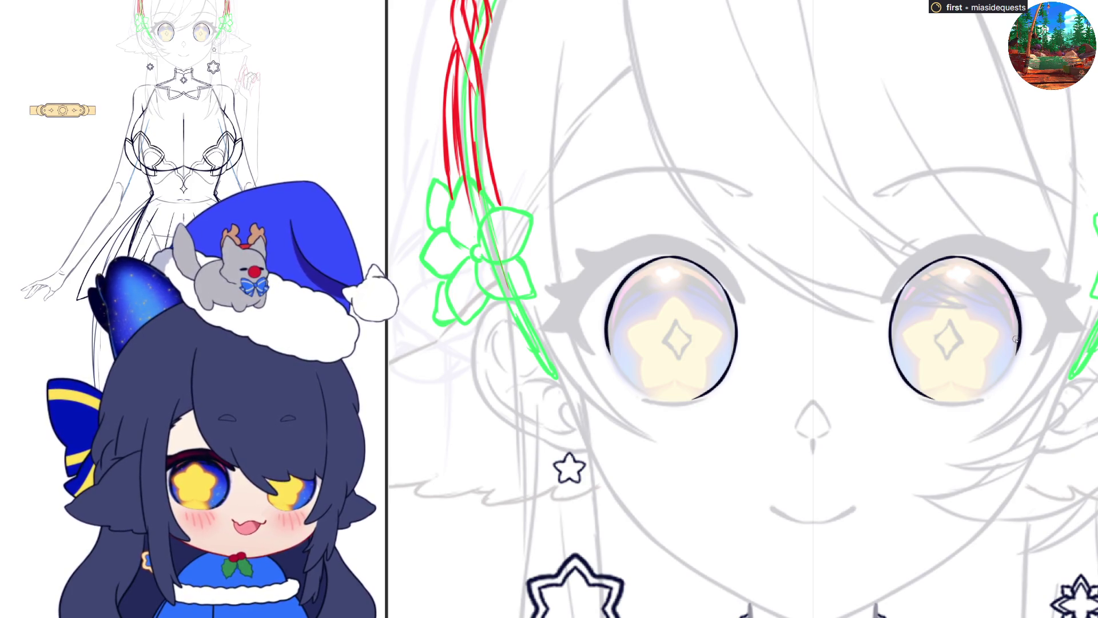
mouse_move(605, 343)
mouse_down()
mouse_move(632, 386)
mouse_move(670, 405)
mouse_up()
key(ctrl+z)
mouse_move(618, 371)
mouse_down()
mouse_move(657, 399)
mouse_move(692, 403)
mouse_move(712, 389)
mouse_up()
key(ctrl+z)
drag(769, 369, 670, 369)
key(ctrl+z)
drag(808, 383, 851, 405)
key(ctrl+z)
key(ctrl+z)
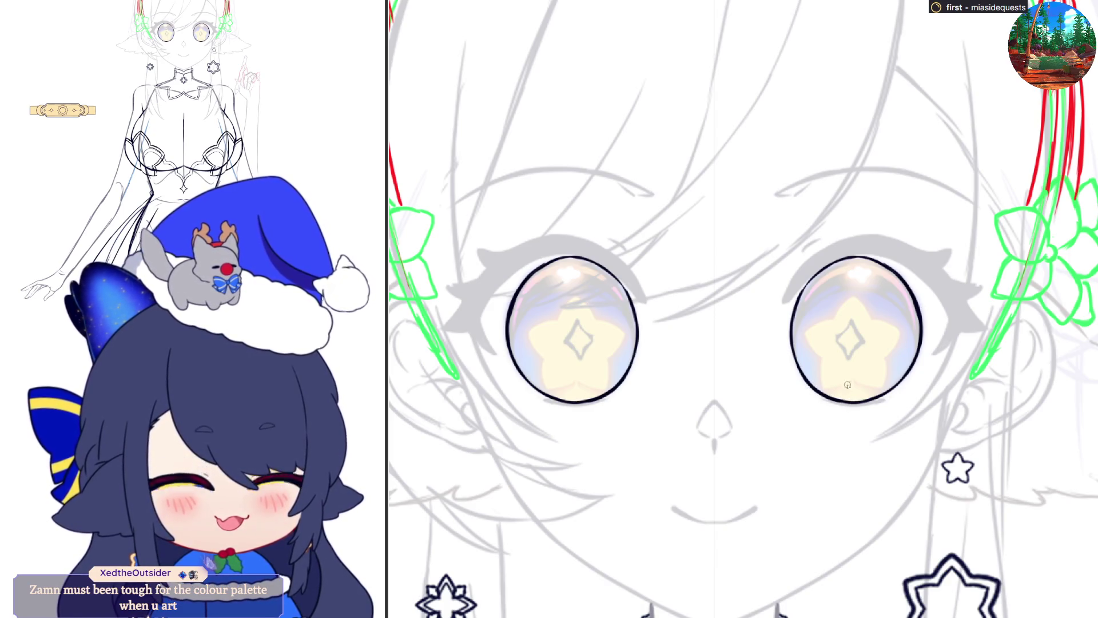
key(ctrl+z)
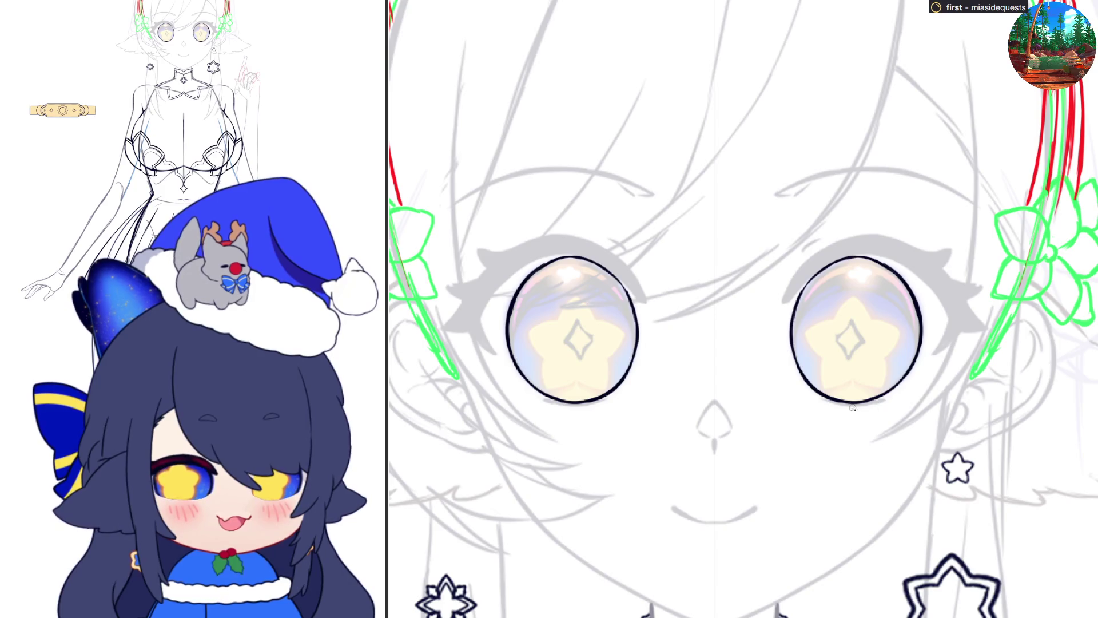
drag(836, 398, 862, 403)
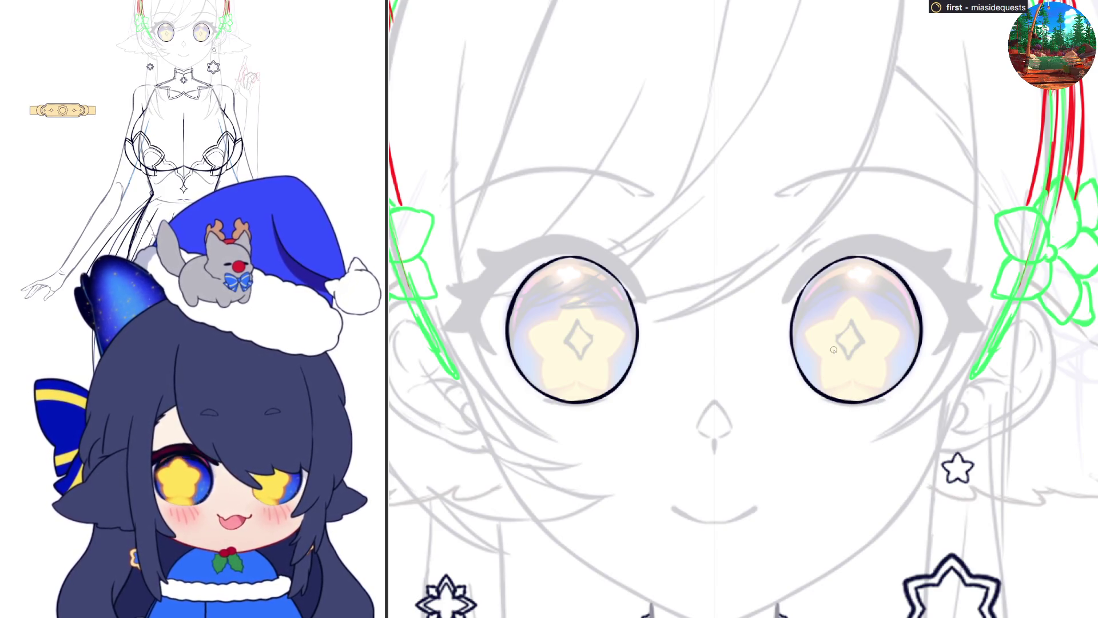
scroll(833, 349, left, 3)
Step: Fill the right and left eye interiors with dark navy, then start a star outline in the right eye
click(924, 285)
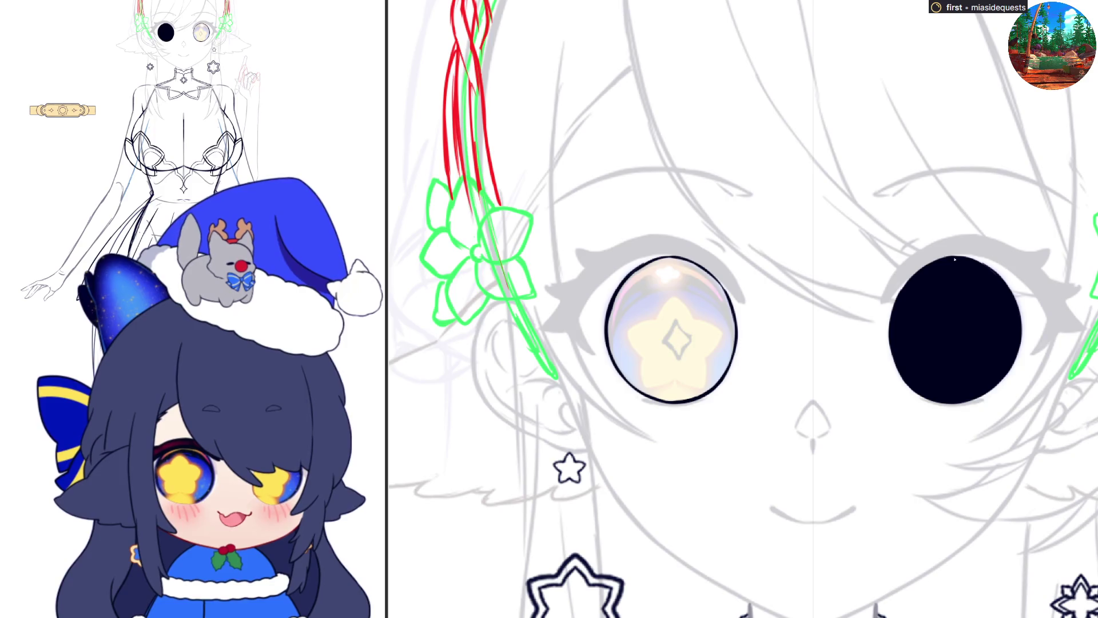
click(722, 342)
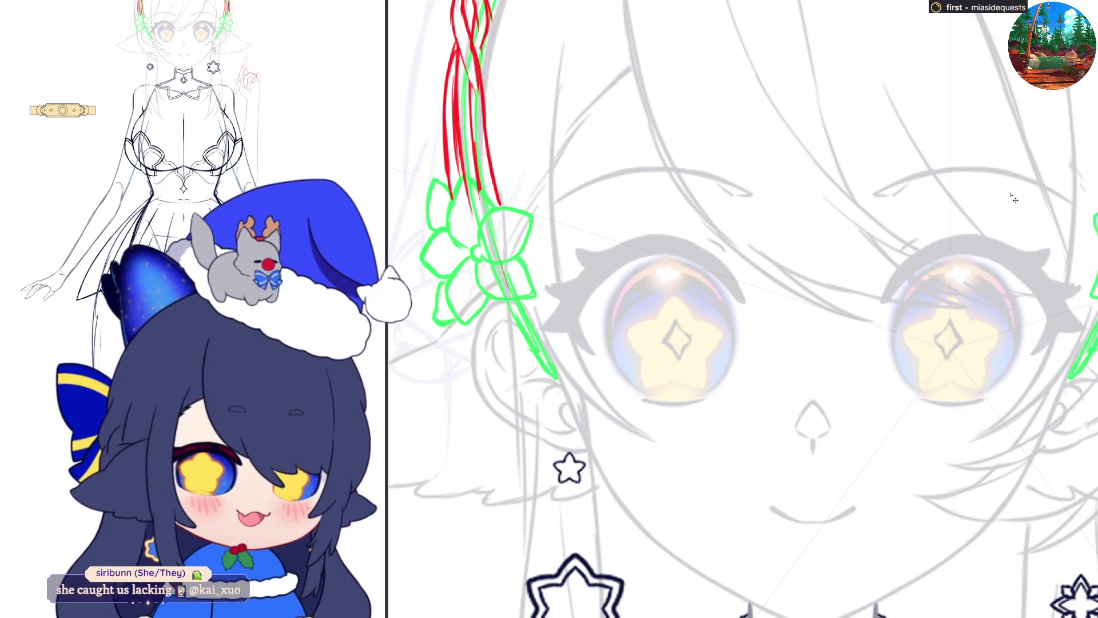
mouse_move(935, 315)
mouse_down()
mouse_move(949, 299)
mouse_move(931, 323)
mouse_up()
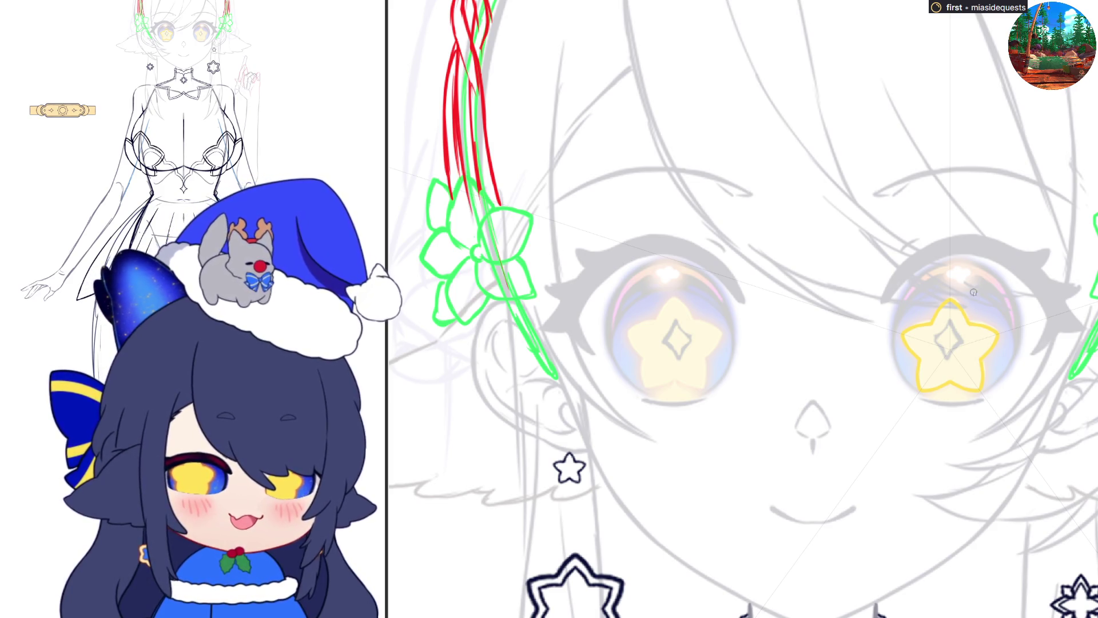
Step: Fill the star solid yellow and place a copy of it in the left eye
click(972, 333)
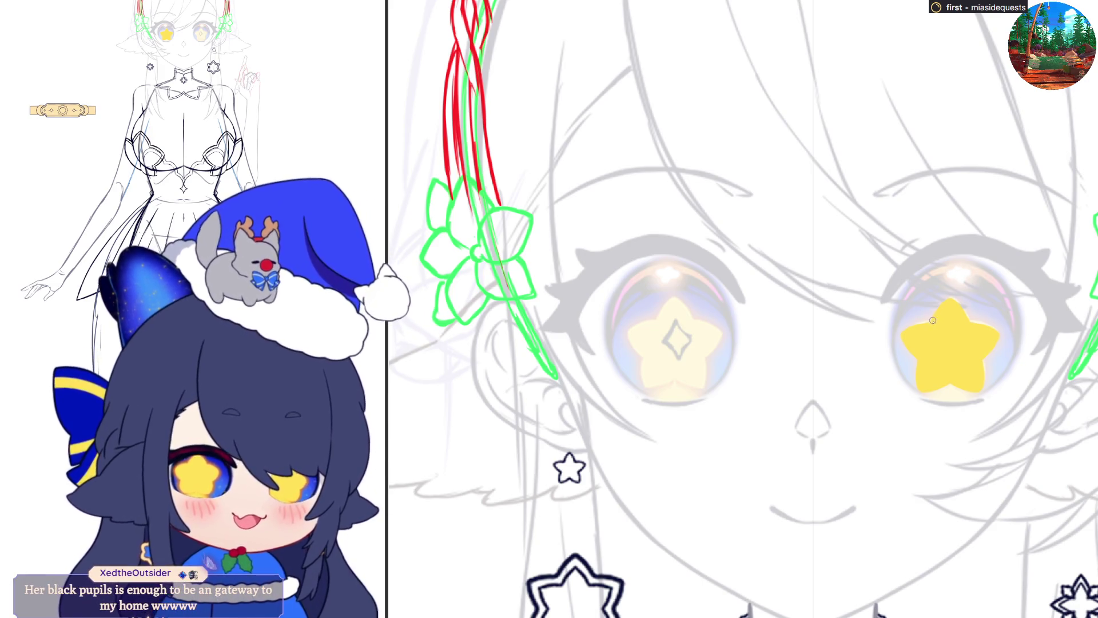
drag(931, 324, 950, 295)
key(ctrl+z)
key(ctrl+z)
key(ctrl+z)
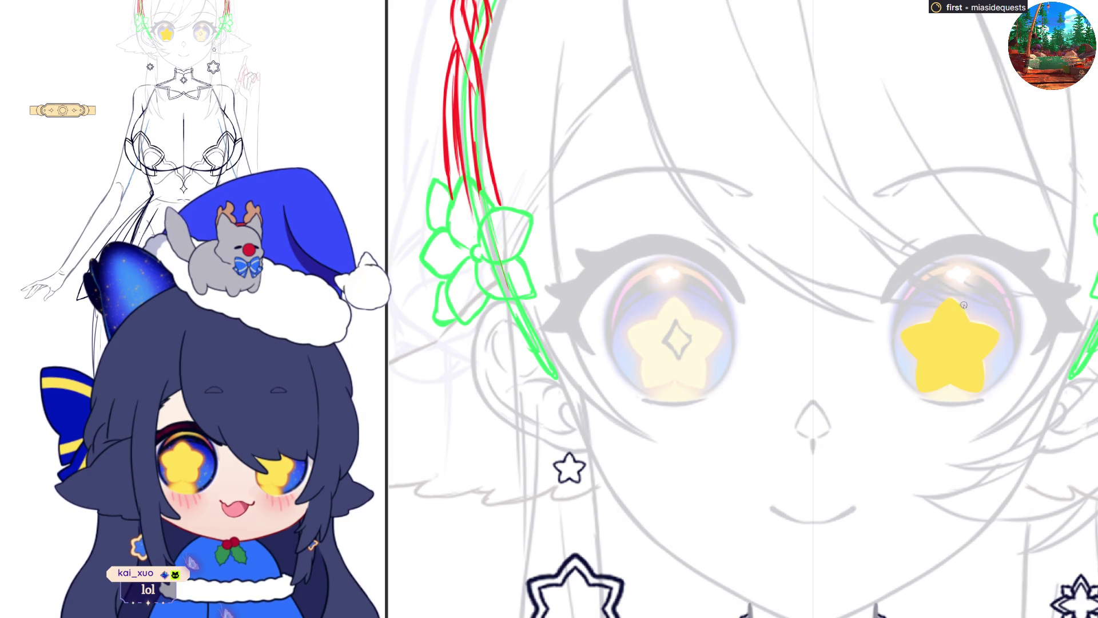
drag(931, 321, 947, 298)
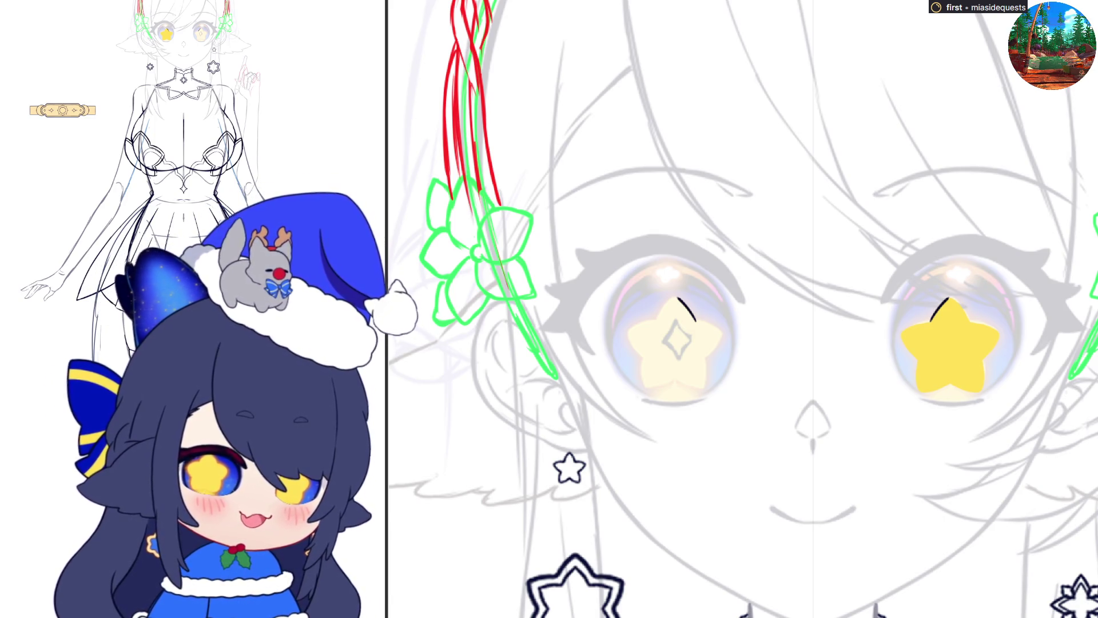
drag(963, 378, 689, 393)
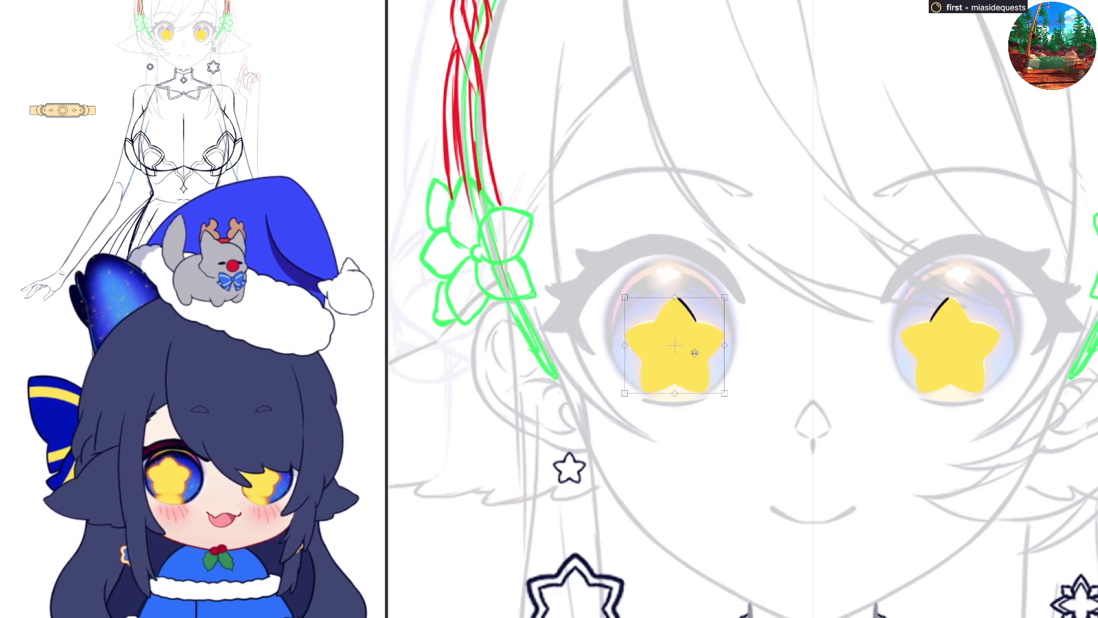
key(Return)
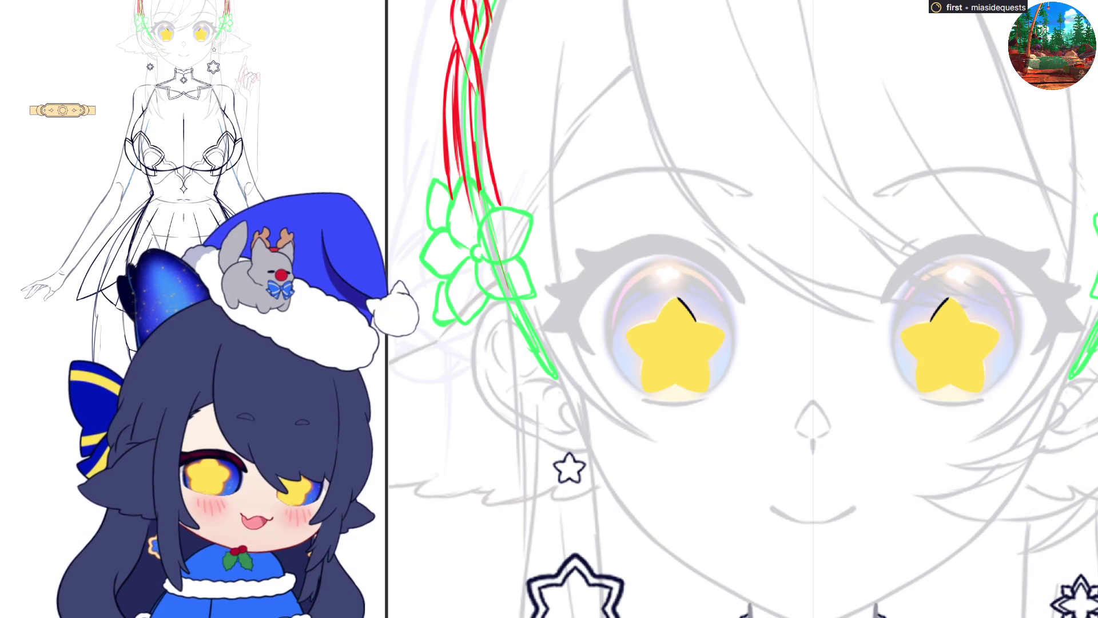
key(ctrl+z)
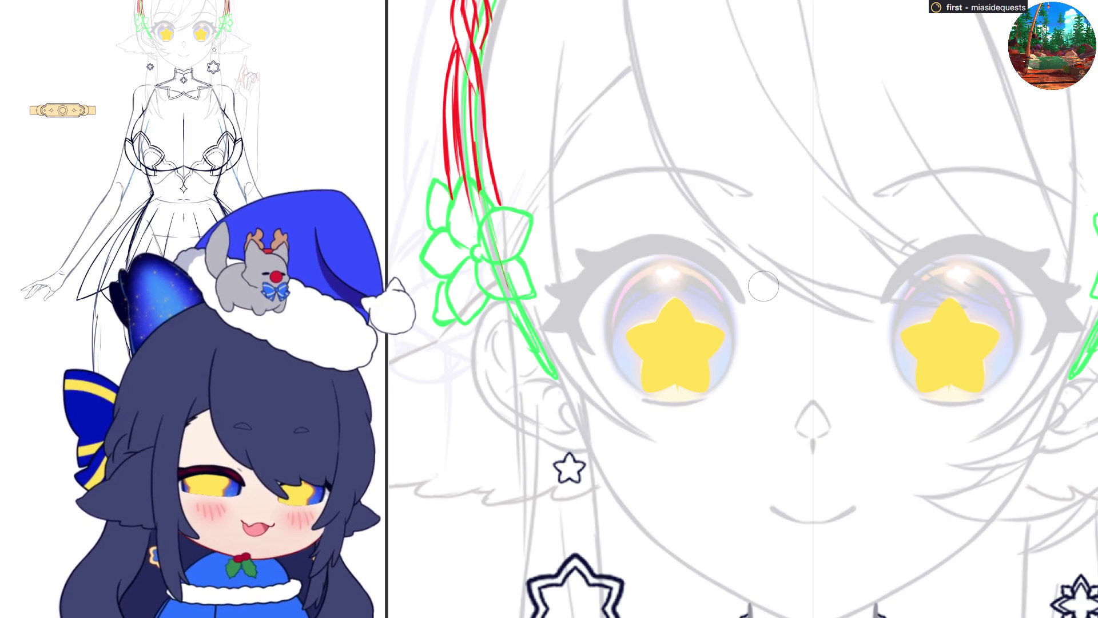
Step: Airbrush a soft yellow glow beneath both stars and reveal the navy iris fill
mouse_move(954, 409)
mouse_down()
mouse_move(938, 404)
mouse_move(963, 404)
mouse_move(938, 400)
mouse_move(948, 424)
mouse_up()
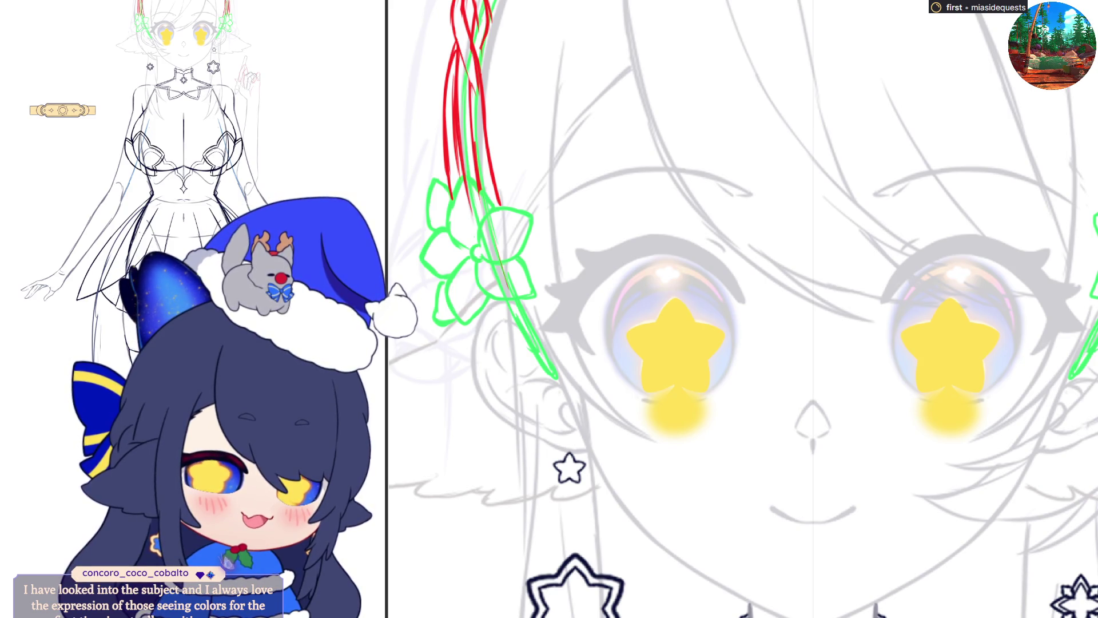
key(ctrl+z)
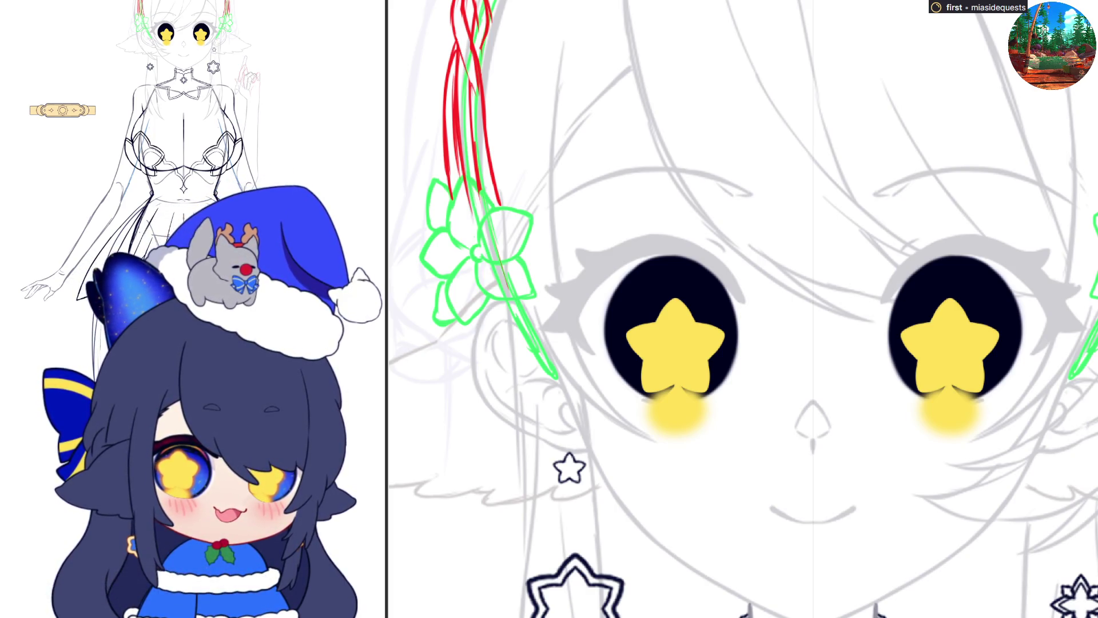
Step: Nudge the right eye's star slightly left, deselect, and remove the yellow glow under both stars
key(ctrl+t)
key(Return)
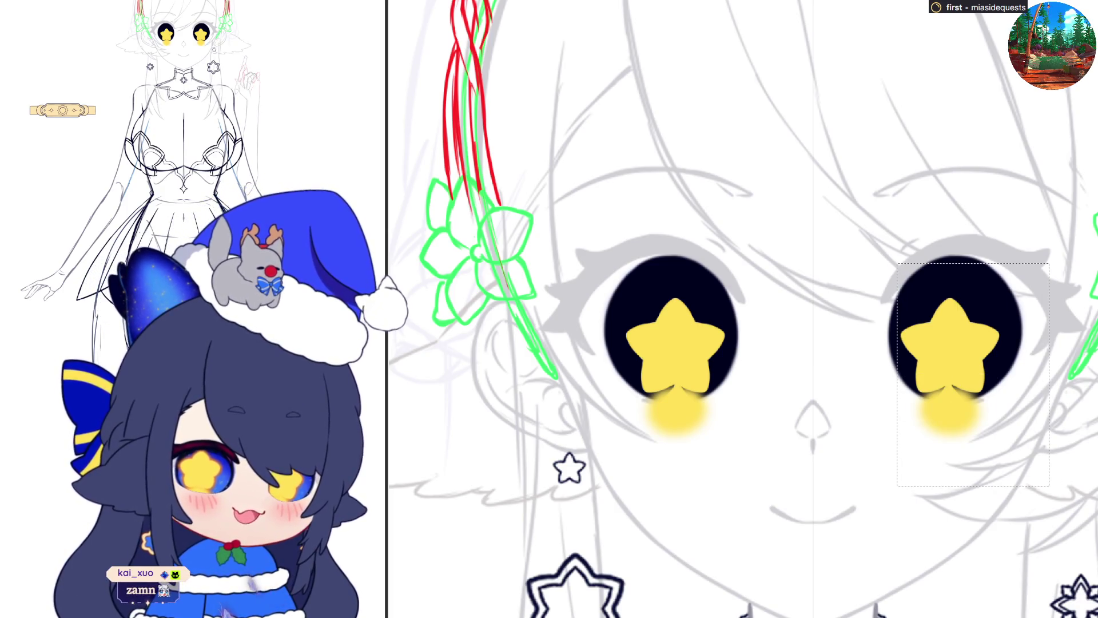
key(ctrl+t)
drag(1029, 453, 1023, 467)
drag(991, 386, 988, 385)
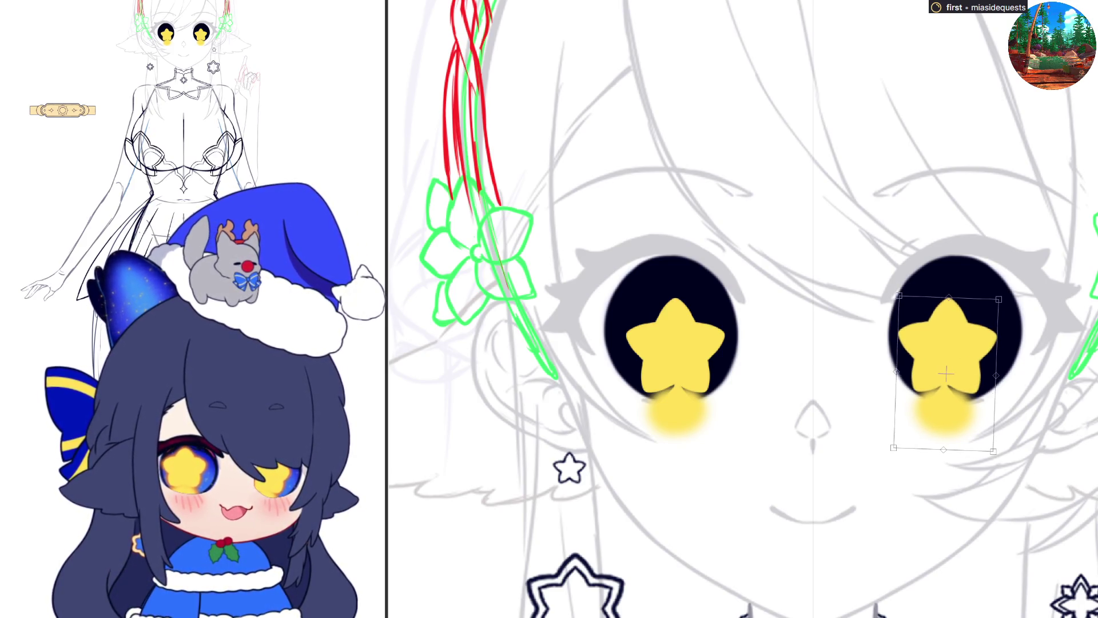
key(Return)
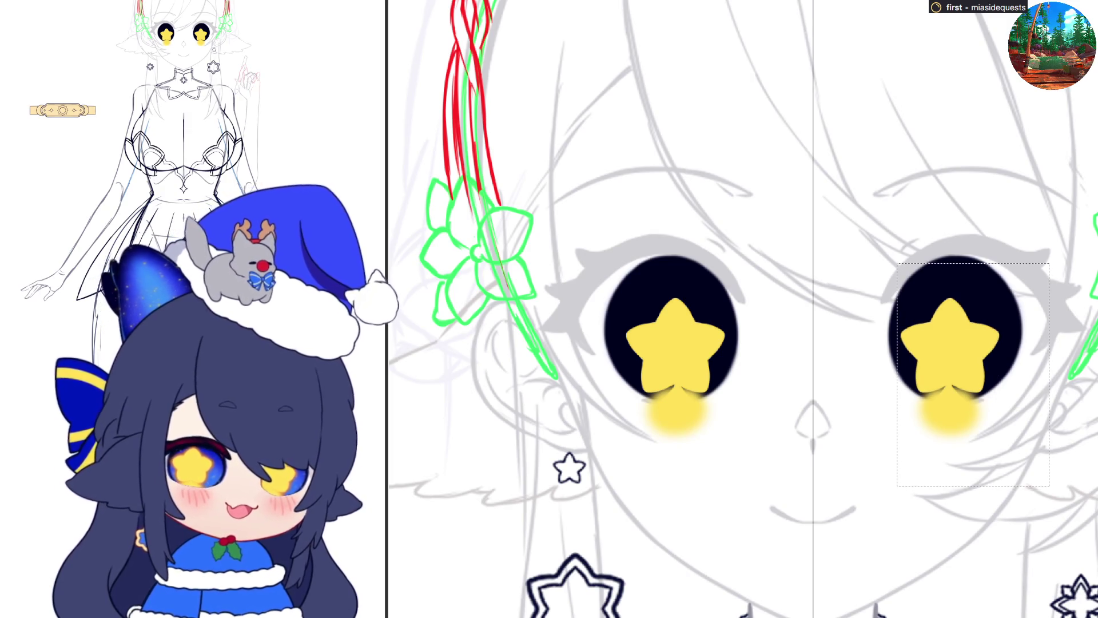
key(ctrl+d)
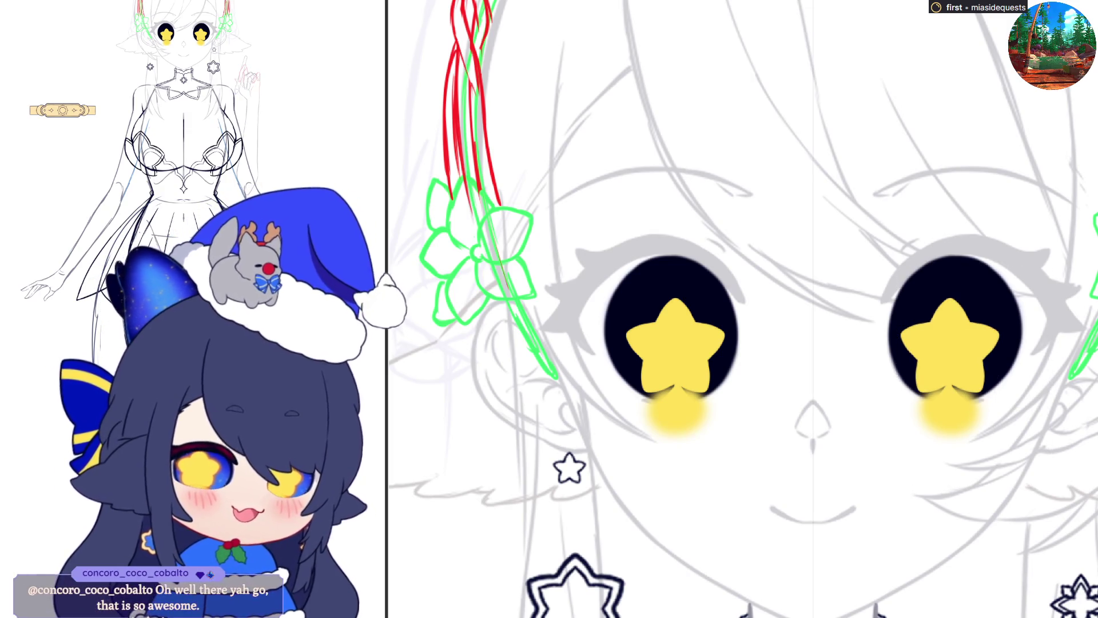
key(ctrl+z)
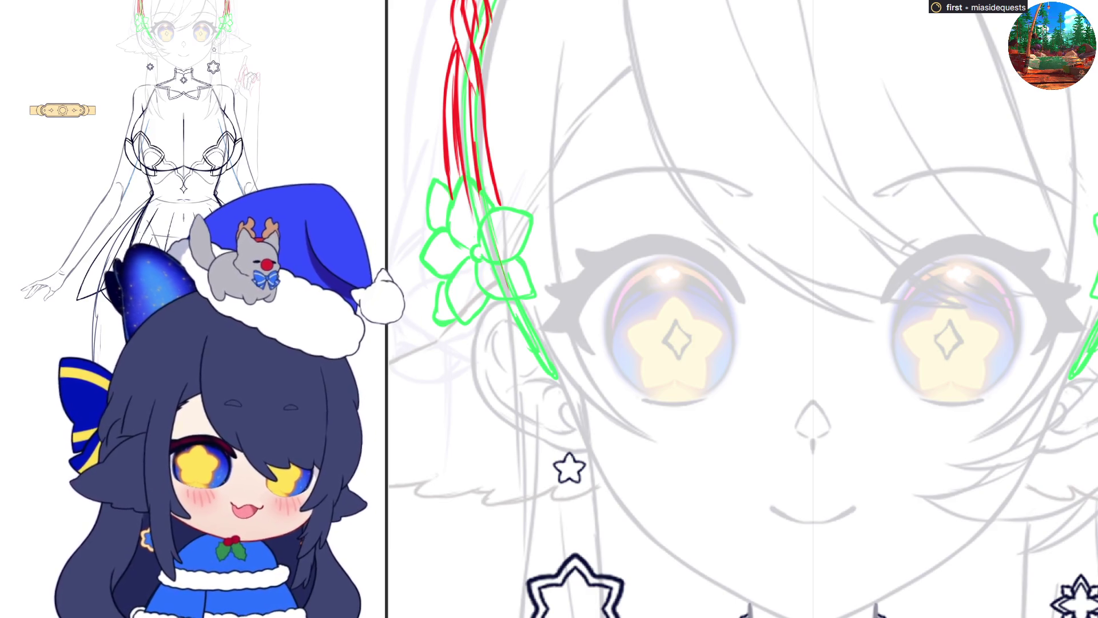
drag(945, 319, 946, 357)
Step: Draw a thin dark four-point sparkle in the centre of each yellow star
key(ctrl+z)
mouse_move(945, 317)
mouse_down()
mouse_move(946, 353)
mouse_move(943, 338)
mouse_move(962, 338)
mouse_move(928, 342)
mouse_move(945, 356)
mouse_up()
mouse_move(946, 318)
mouse_down()
mouse_move(962, 340)
mouse_move(947, 353)
mouse_up()
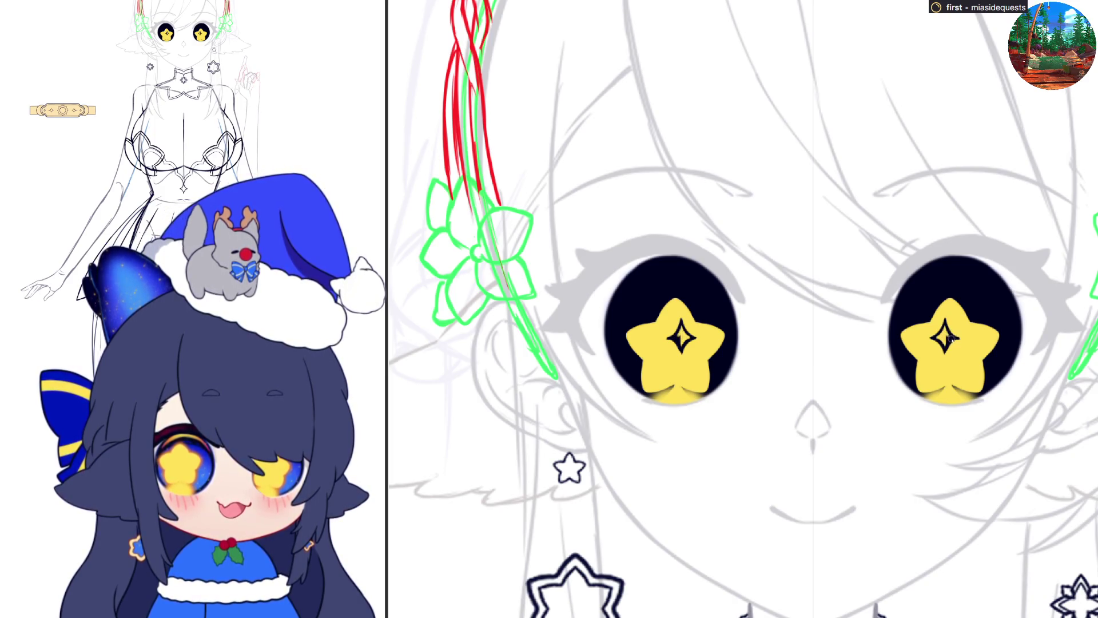
drag(947, 345, 947, 339)
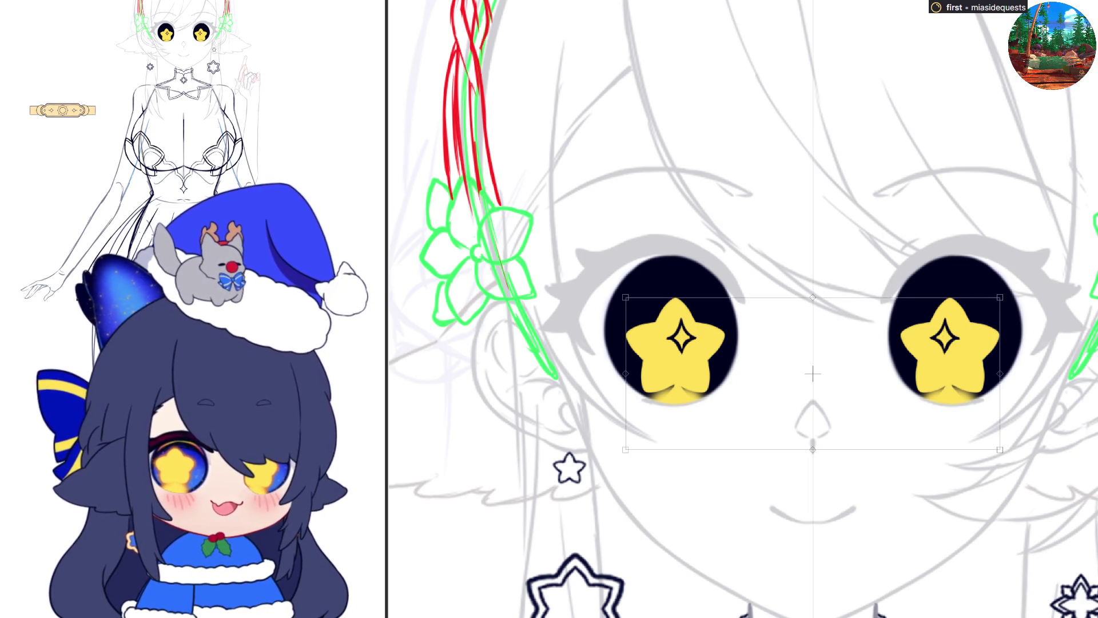
Step: Tilt the right eye's star slightly with Free Transform, reveal the shaded eye render, and hide the dark sparkles
drag(868, 273, 1004, 446)
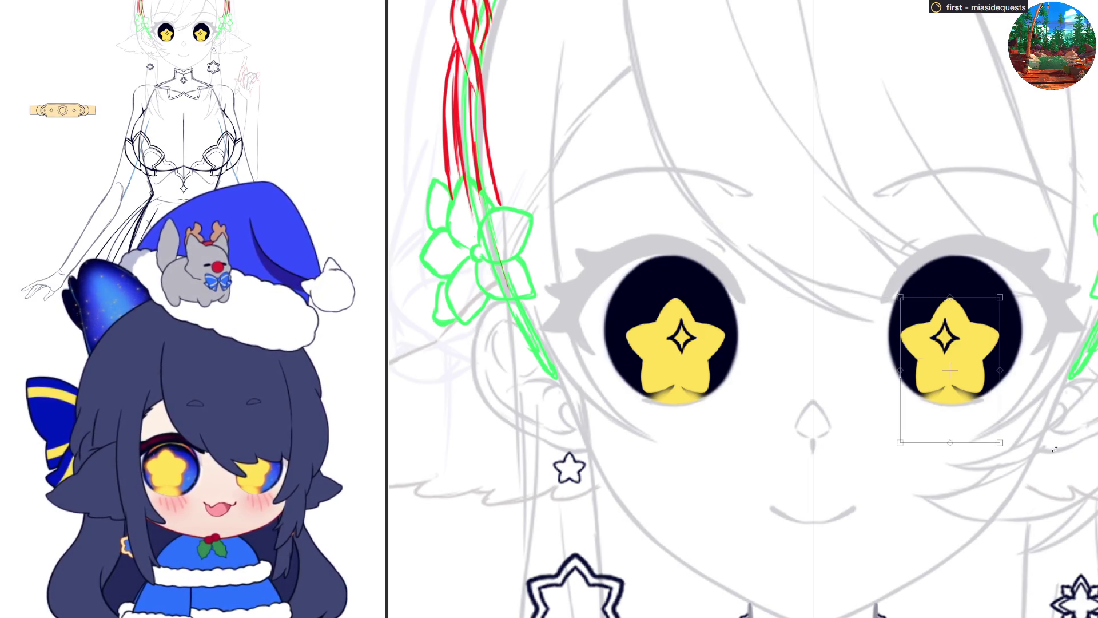
key(ctrl+t)
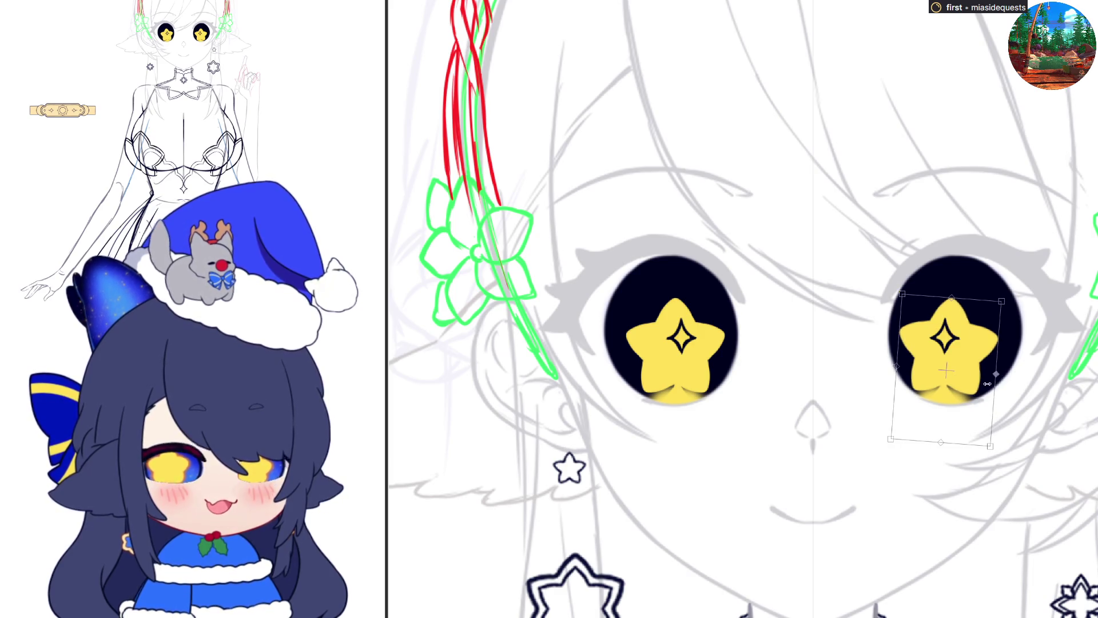
key(h)
key(h)
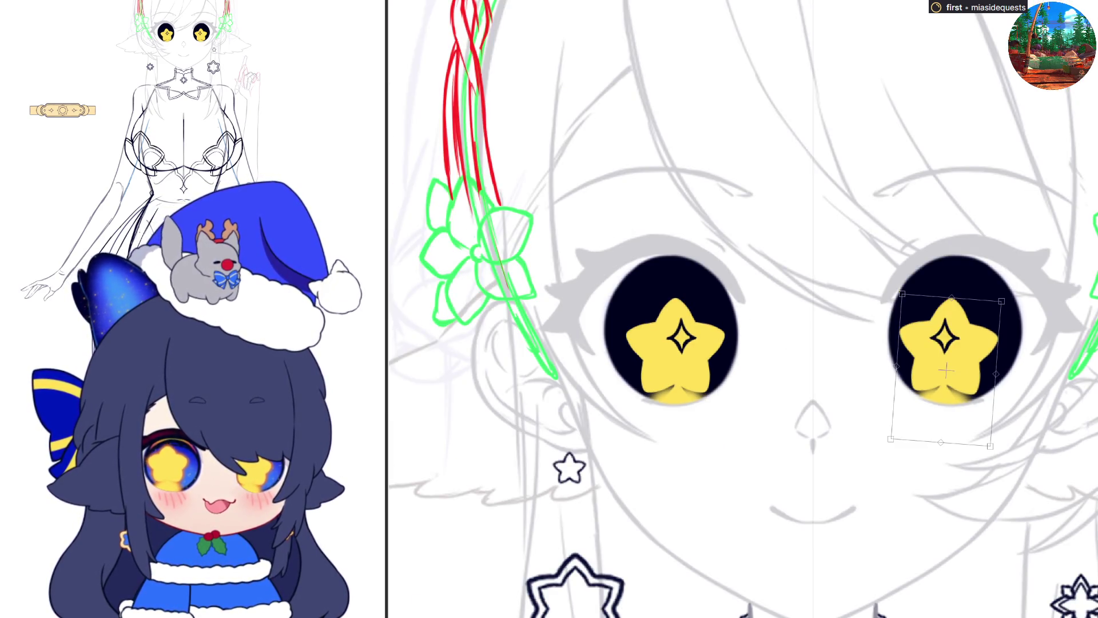
key(Return)
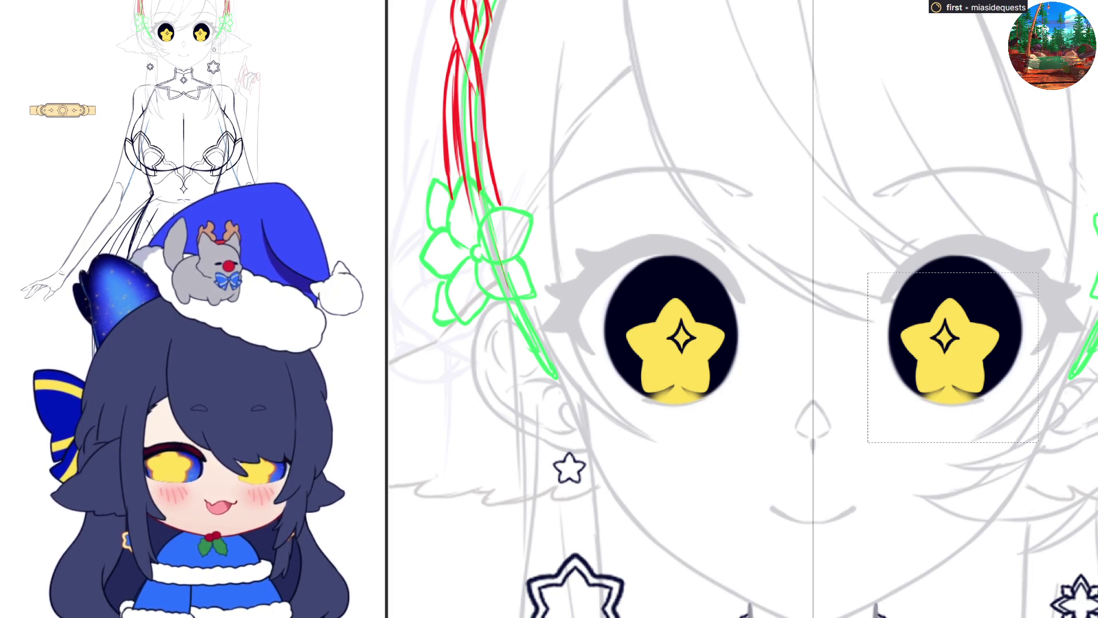
key(ctrl+d)
drag(875, 270, 1024, 454)
key(ctrl+t)
key(Return)
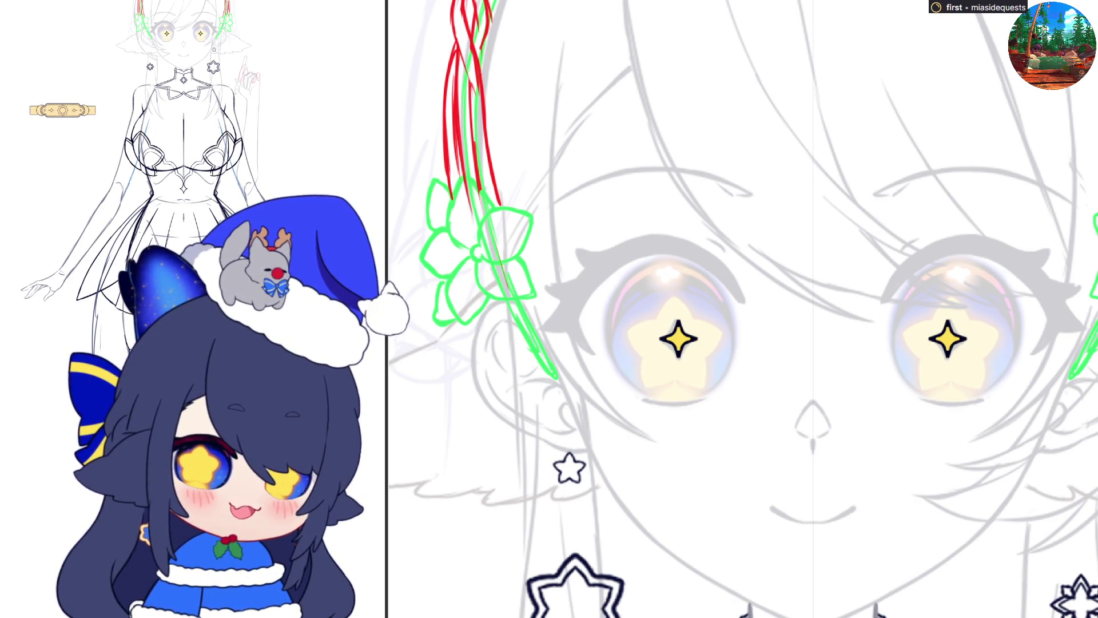
key(ctrl+z)
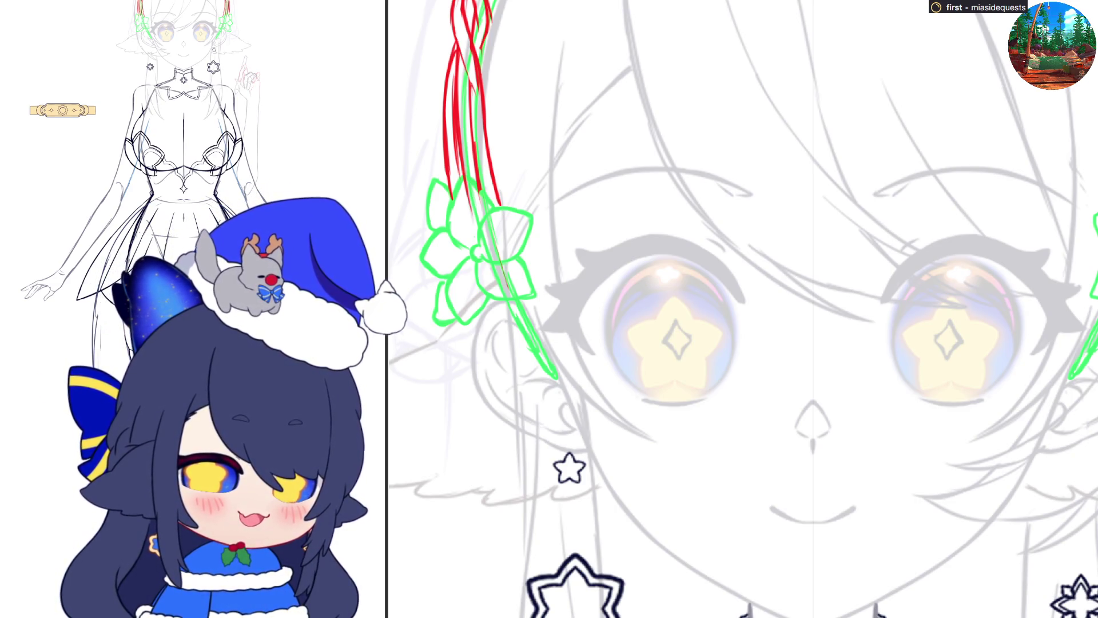
Step: Compare the shaded and flat eye versions, then show the four-point sparkles in solid black
key(ctrl+z)
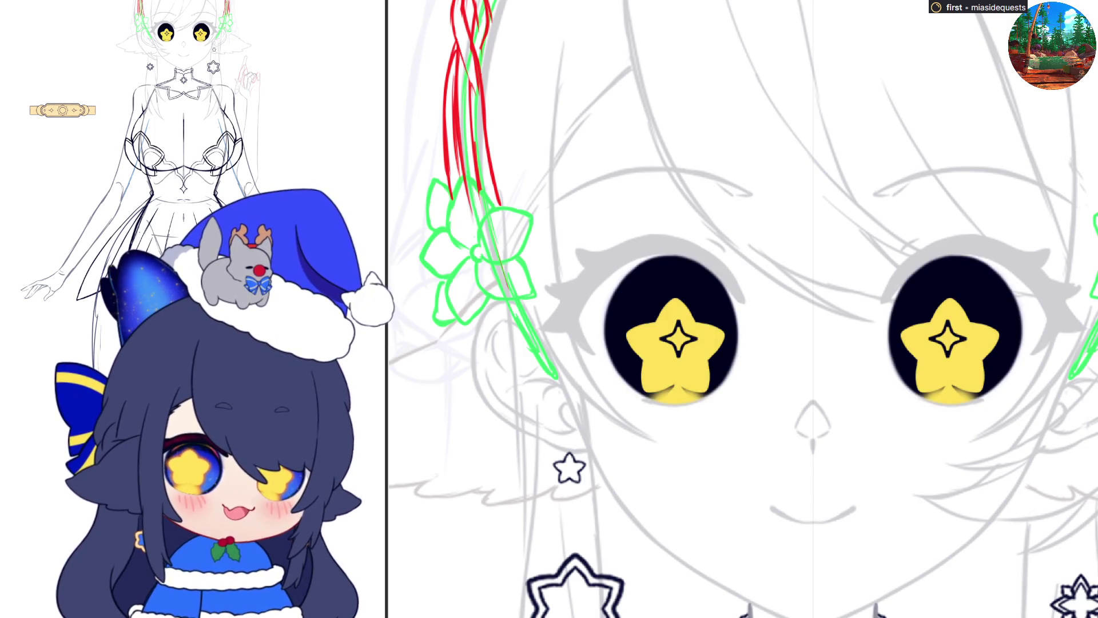
key(ctrl+z)
key(ctrl+shift+z)
key(ctrl+z)
key(ctrl+shift+z)
key(ctrl+shift+z)
key(ctrl+z)
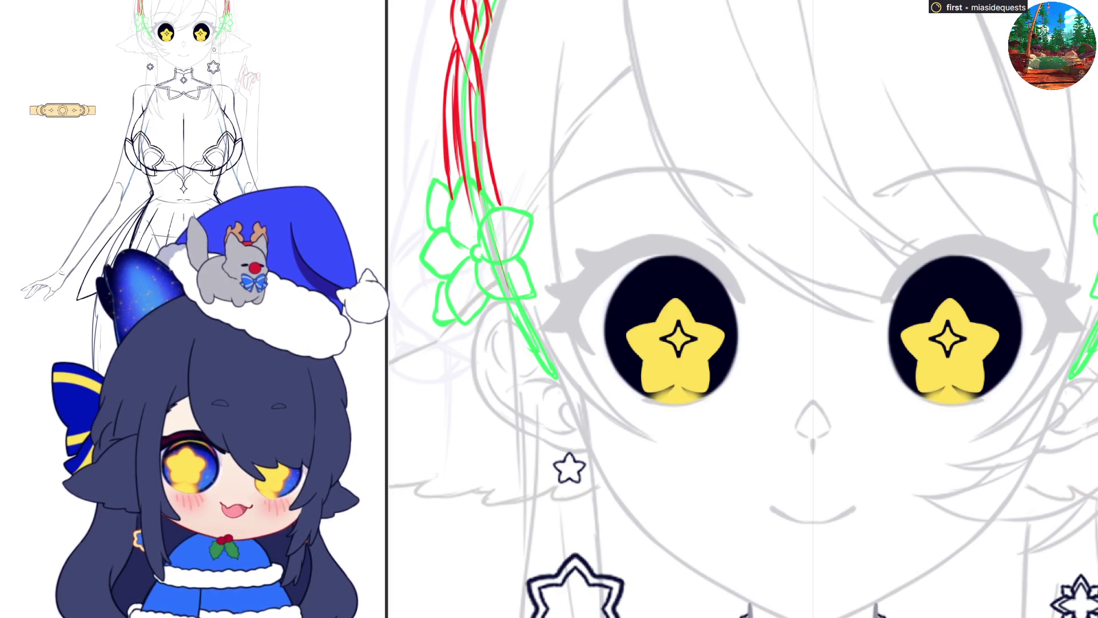
key(ctrl+shift+z)
key(ctrl+z)
key(ctrl+shift+z)
key(ctrl+z)
key(ctrl+shift+z)
key(ctrl+z)
key(ctrl+shift+z)
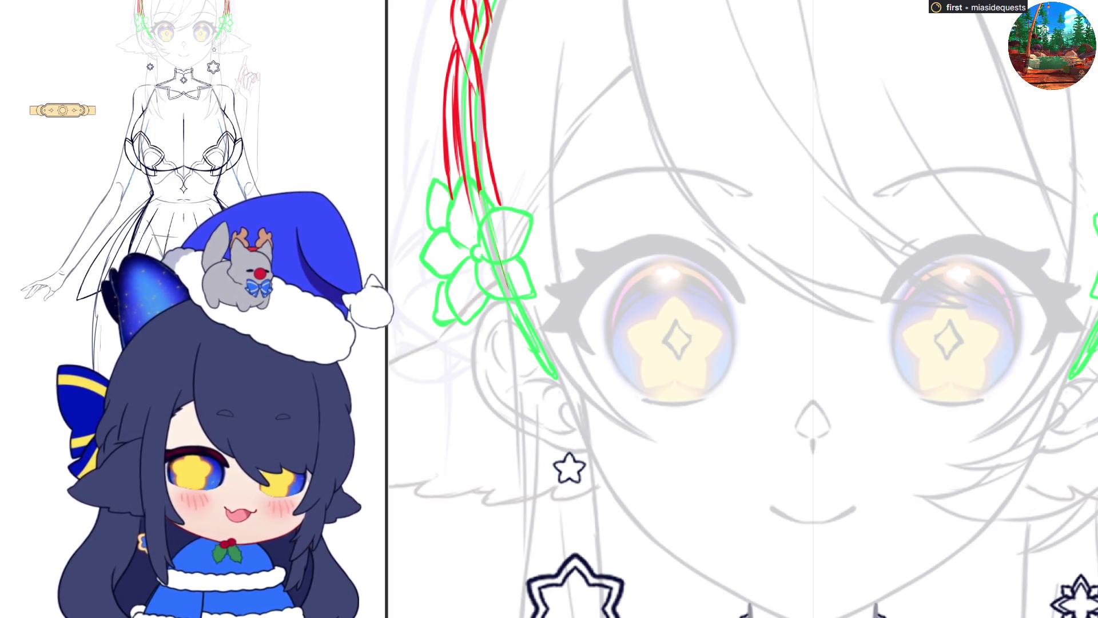
key(ctrl+shift+z)
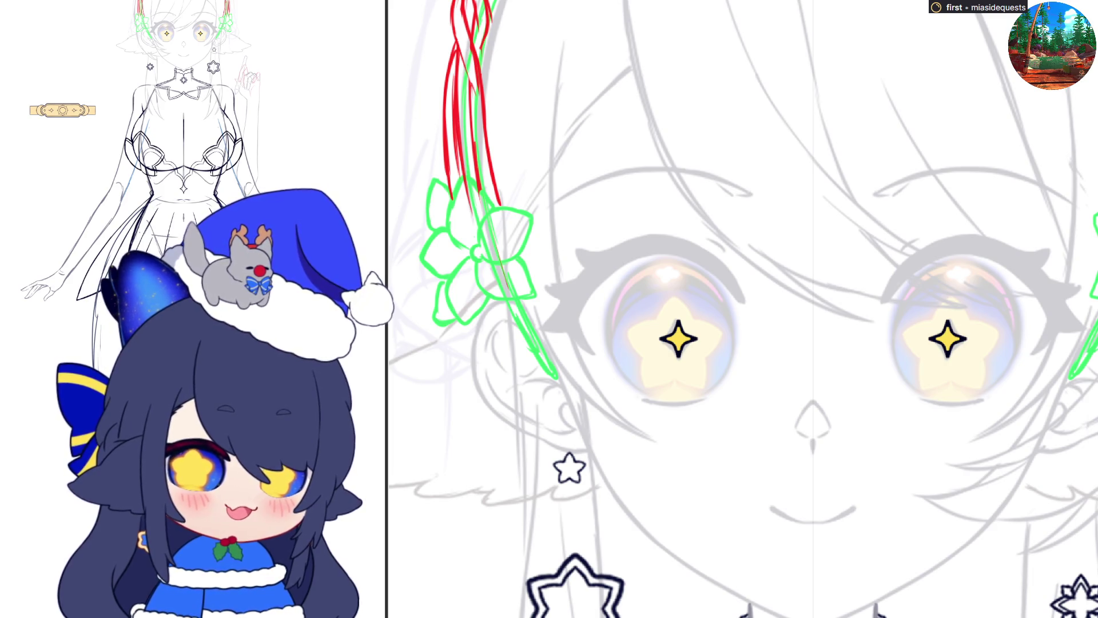
key(ctrl+z)
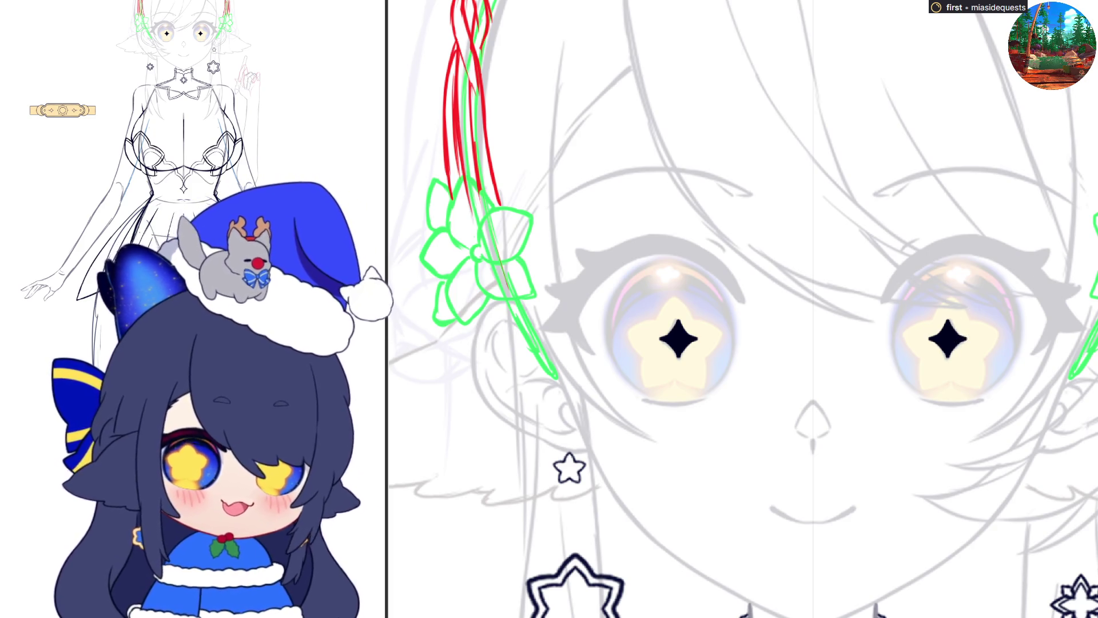
Step: Hide the sparkle layer so only hollow diamond outlines remain in the shaded eyes
click(947, 339)
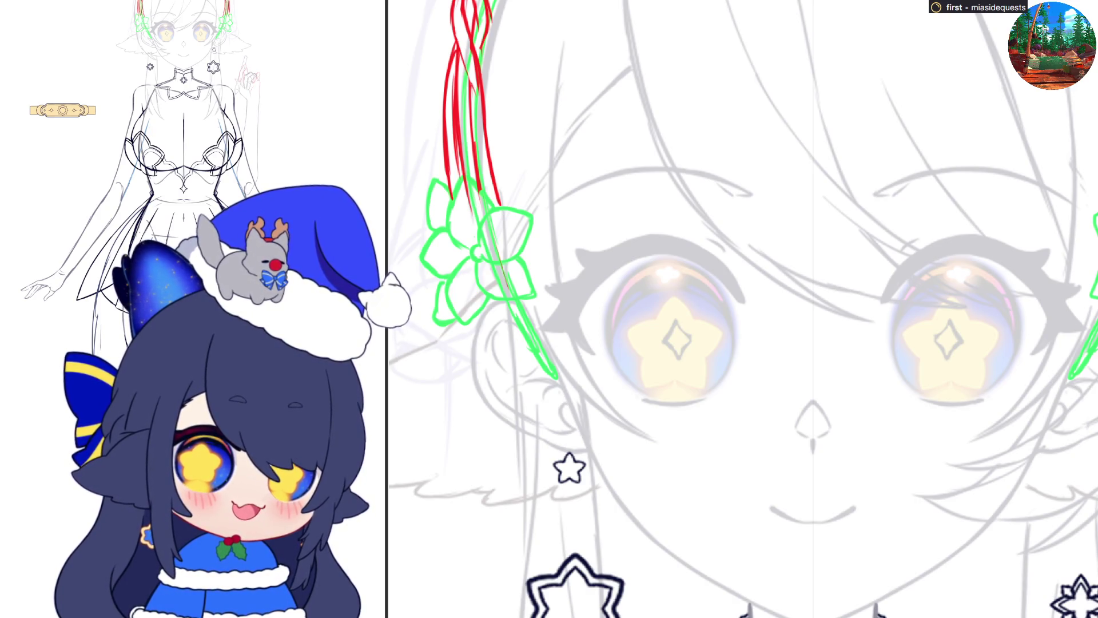
Step: Zoom in on the left eye and draw the dark-blue iris outline down its side and bottom
scroll(965, 343, up, 5)
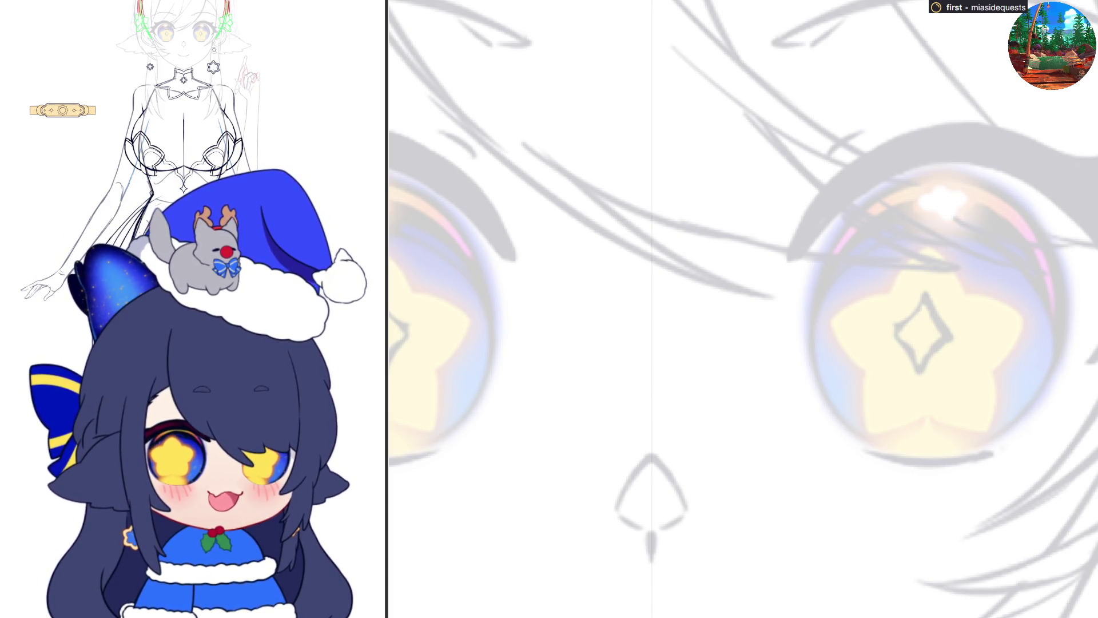
scroll(567, 467, down, 3)
scroll(567, 468, up, 3)
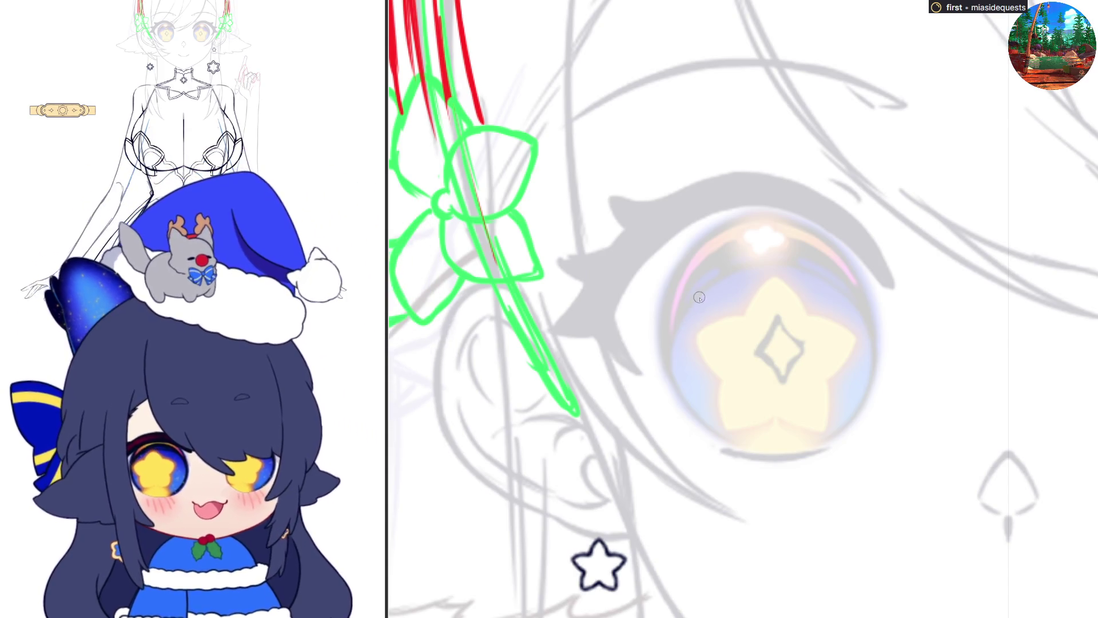
drag(697, 301, 670, 362)
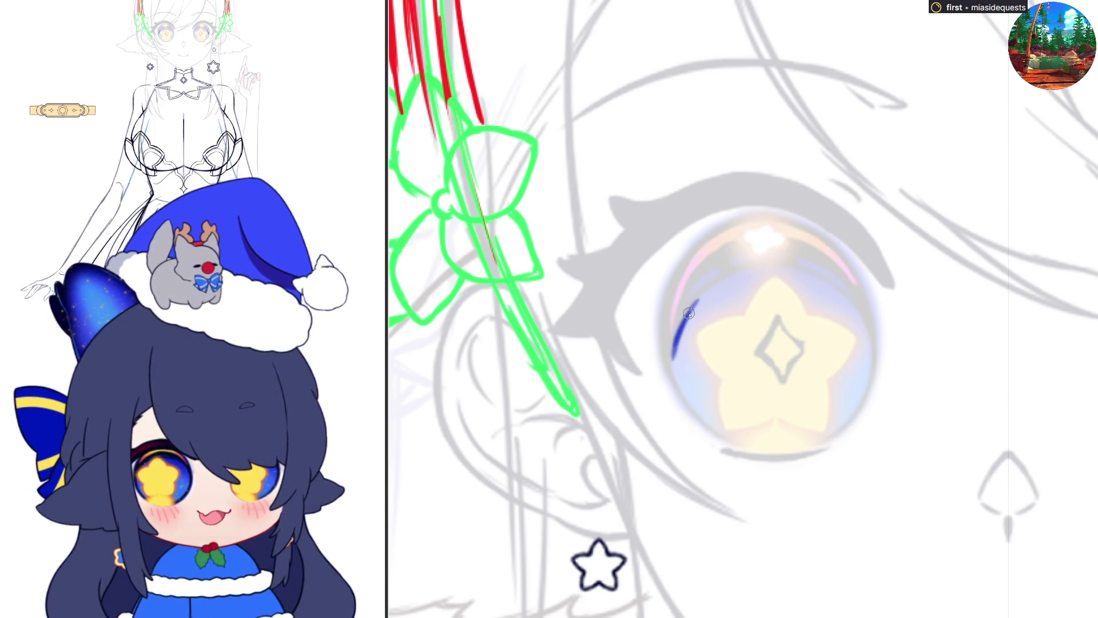
key(ctrl+z)
key(ctrl+z)
mouse_move(704, 292)
mouse_down()
mouse_move(674, 349)
mouse_move(690, 400)
mouse_up()
key(ctrl+z)
drag(671, 361, 707, 423)
mouse_move(675, 343)
mouse_down()
mouse_move(671, 372)
mouse_move(704, 420)
mouse_move(761, 452)
mouse_up()
drag(700, 418, 780, 446)
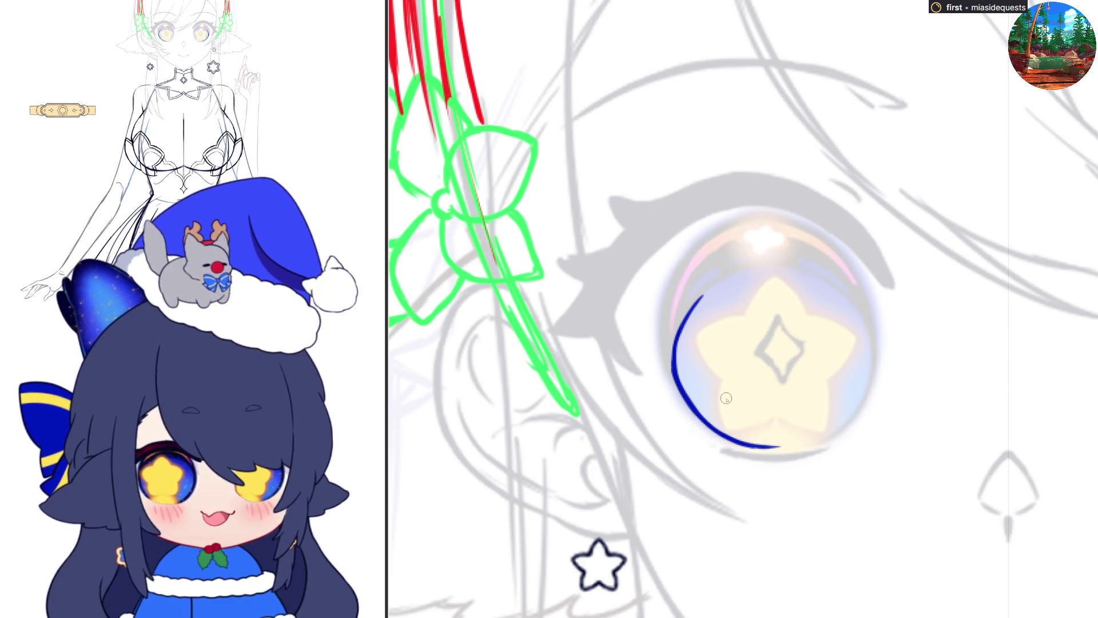
Step: Continue the dark-blue outline over the iris top and down the far side
drag(691, 313, 746, 269)
key(ctrl+z)
mouse_move(689, 314)
mouse_down()
mouse_move(744, 272)
mouse_move(779, 268)
mouse_move(848, 296)
mouse_up()
key(ctrl+z)
key(ctrl+z)
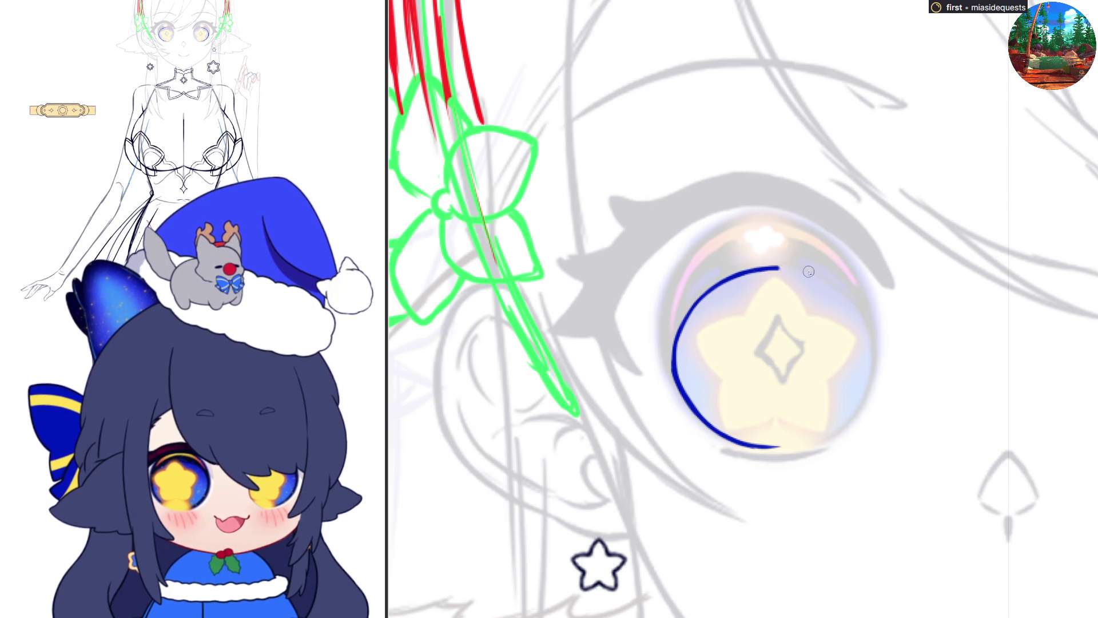
mouse_move(779, 268)
mouse_down()
mouse_move(861, 314)
mouse_move(870, 352)
mouse_up()
mouse_move(829, 286)
mouse_down()
mouse_move(865, 332)
mouse_move(871, 370)
mouse_up()
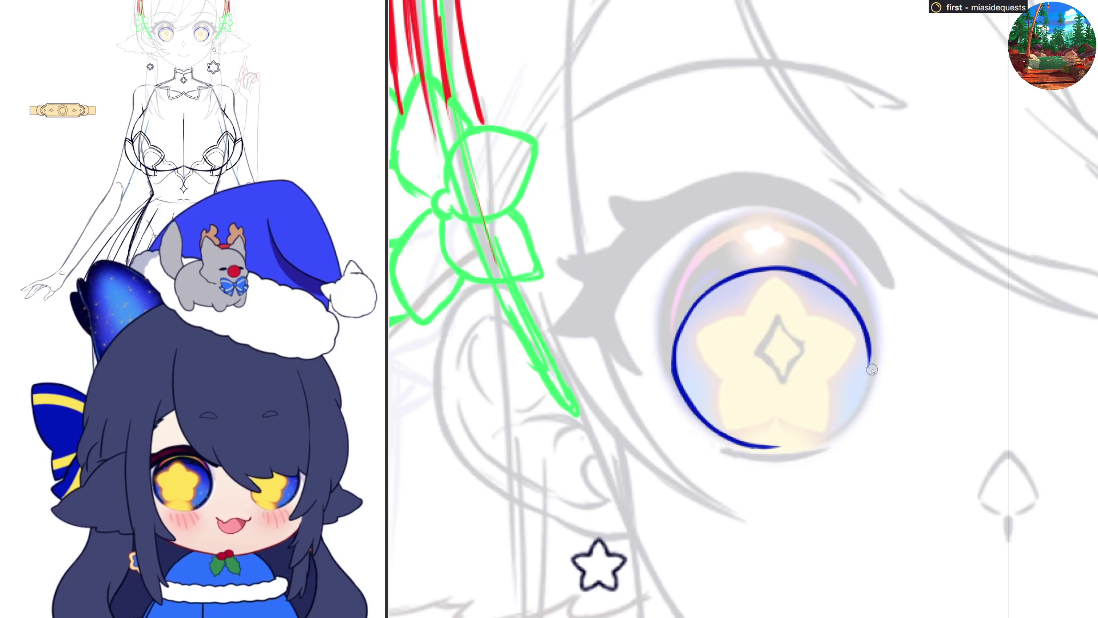
Step: With the canvas flipped, close the remaining side and bottom of the iris circle, then flip back
key(h)
drag(657, 360, 685, 421)
key(ctrl+z)
drag(657, 360, 689, 430)
key(ctrl+z)
key(ctrl+z)
drag(657, 366, 712, 445)
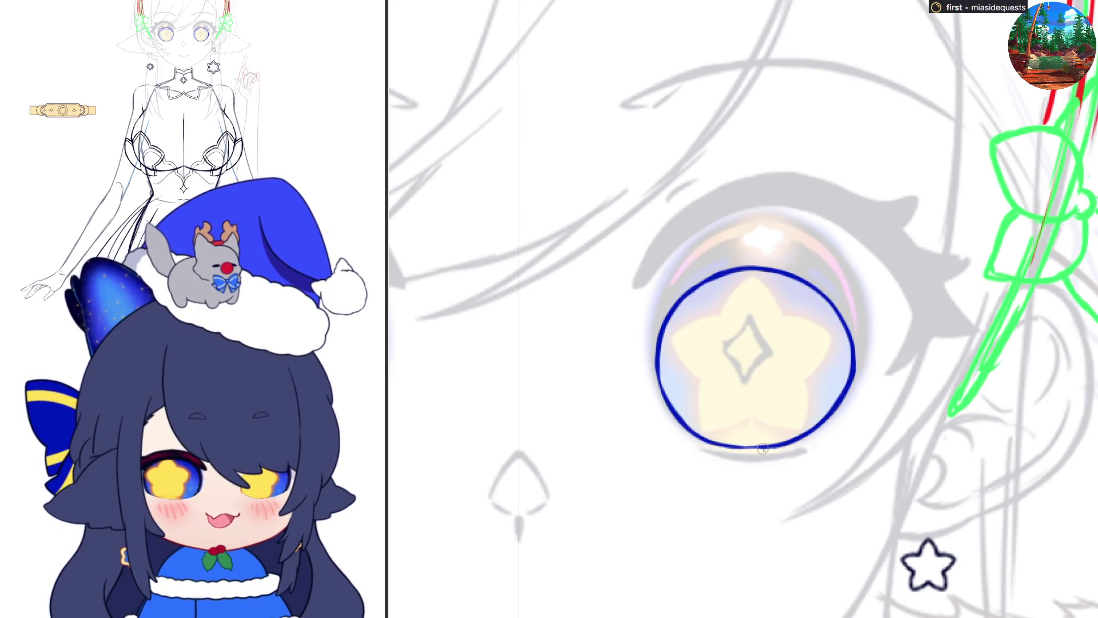
mouse_move(700, 440)
mouse_down()
mouse_move(783, 446)
mouse_move(761, 444)
mouse_up()
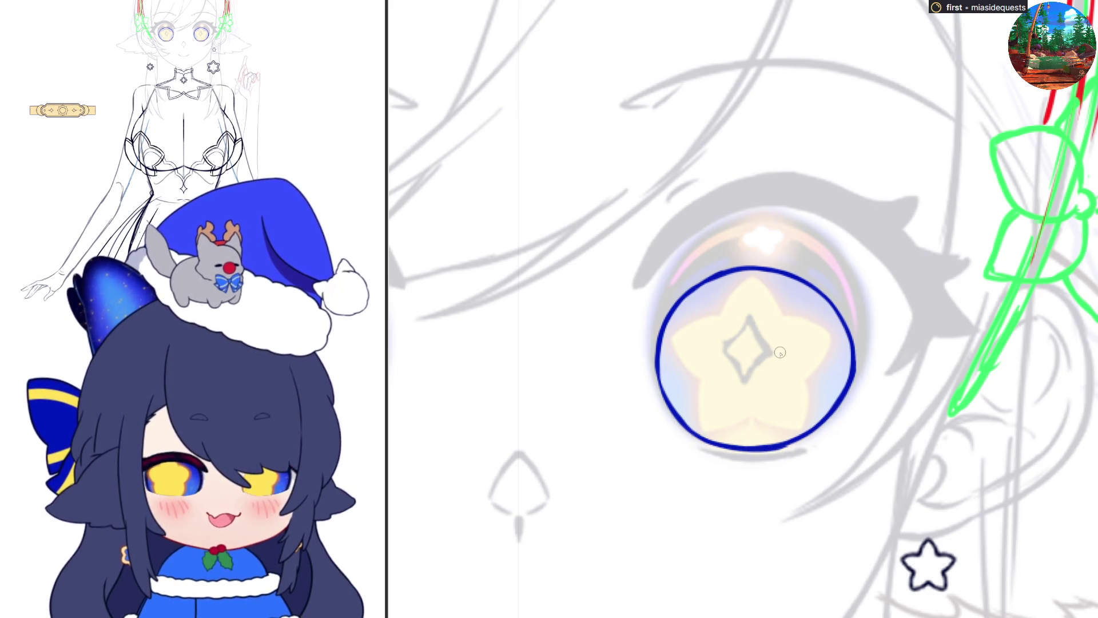
key(h)
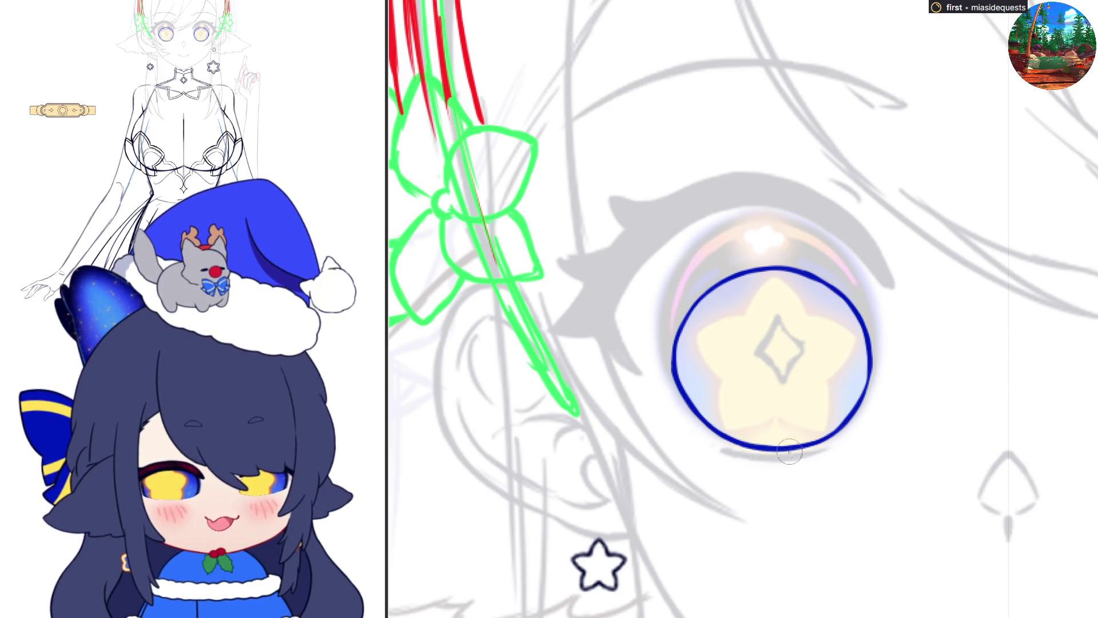
click(845, 364)
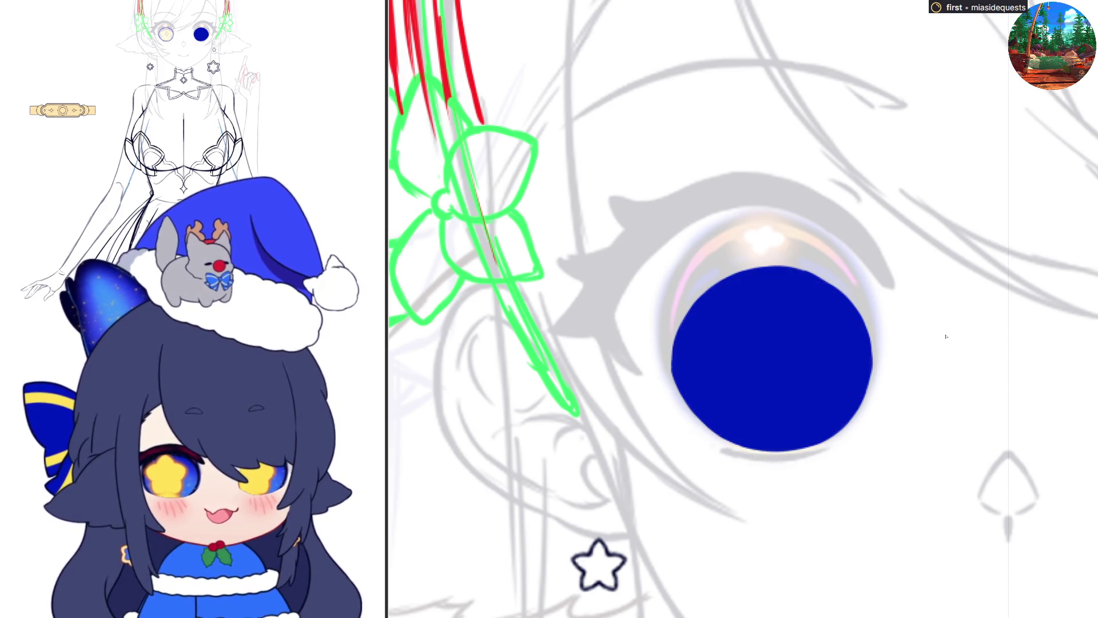
scroll(959, 321, down, 5)
click(972, 343)
scroll(835, 354, up, 4)
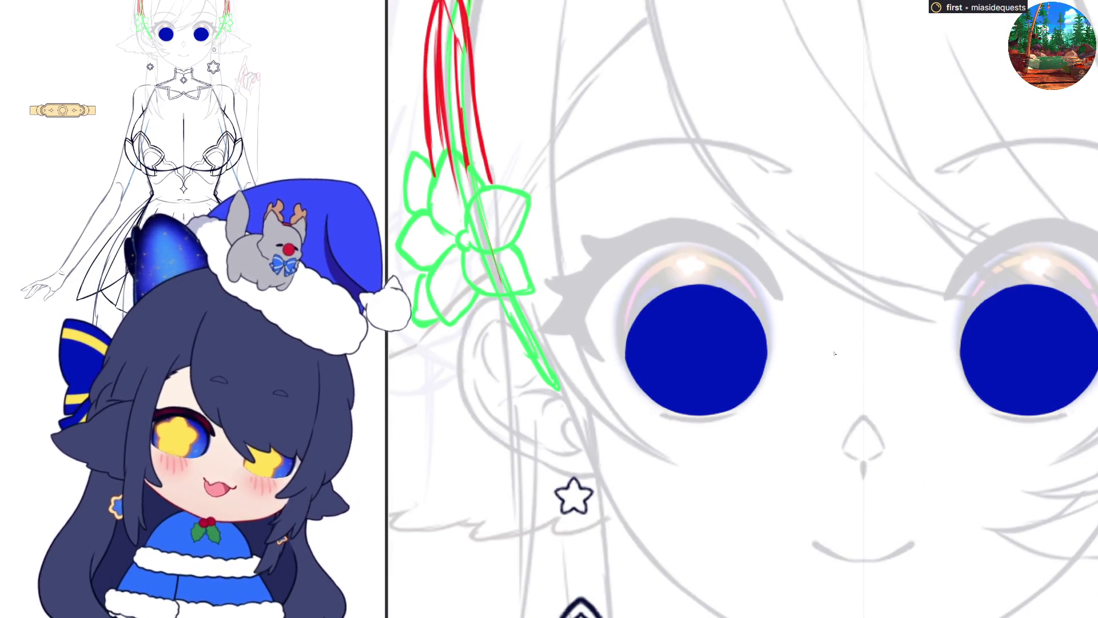
scroll(921, 331, up, 5)
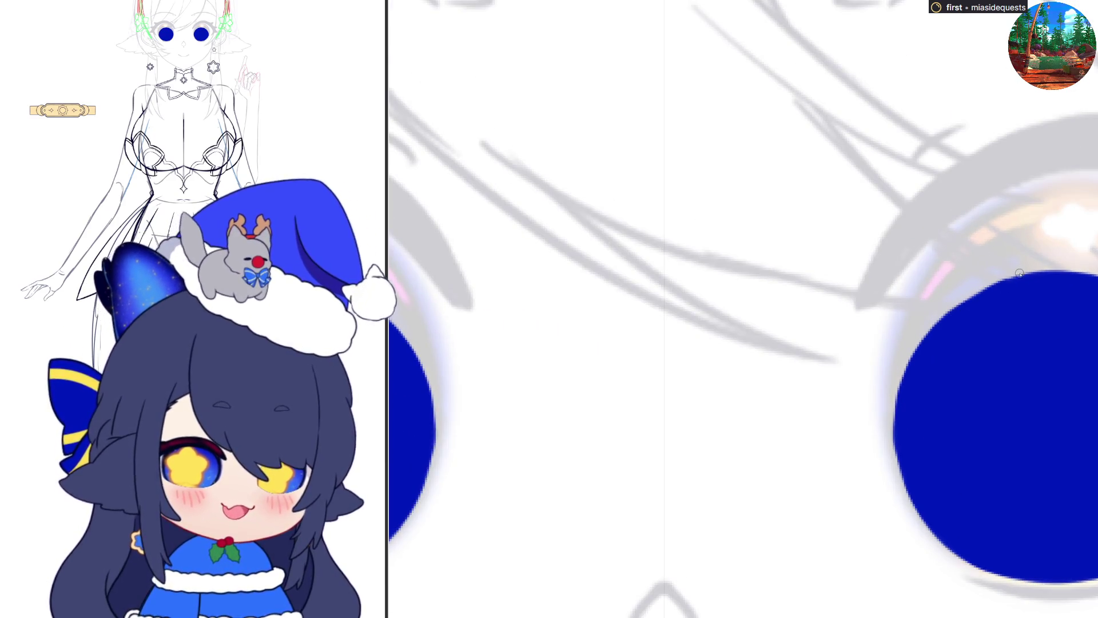
mouse_move(998, 283)
mouse_down()
mouse_move(907, 360)
mouse_move(894, 415)
mouse_move(900, 466)
mouse_move(936, 509)
mouse_up()
scroll(937, 509, down, 5)
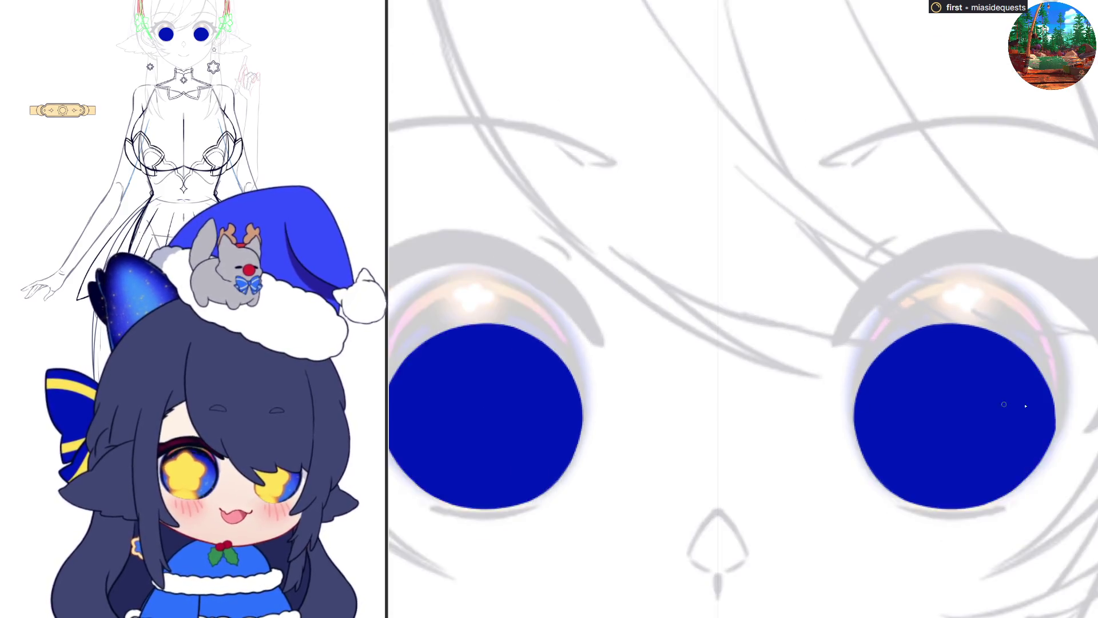
scroll(1009, 405, up, 4)
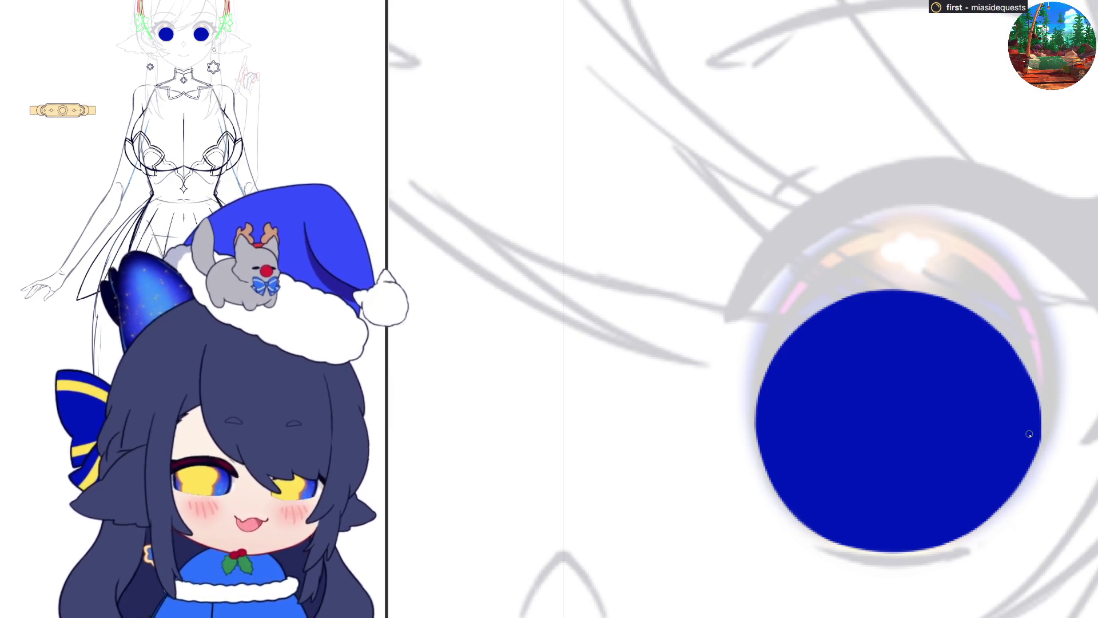
scroll(1026, 446, down, 3)
scroll(1024, 466, up, 1)
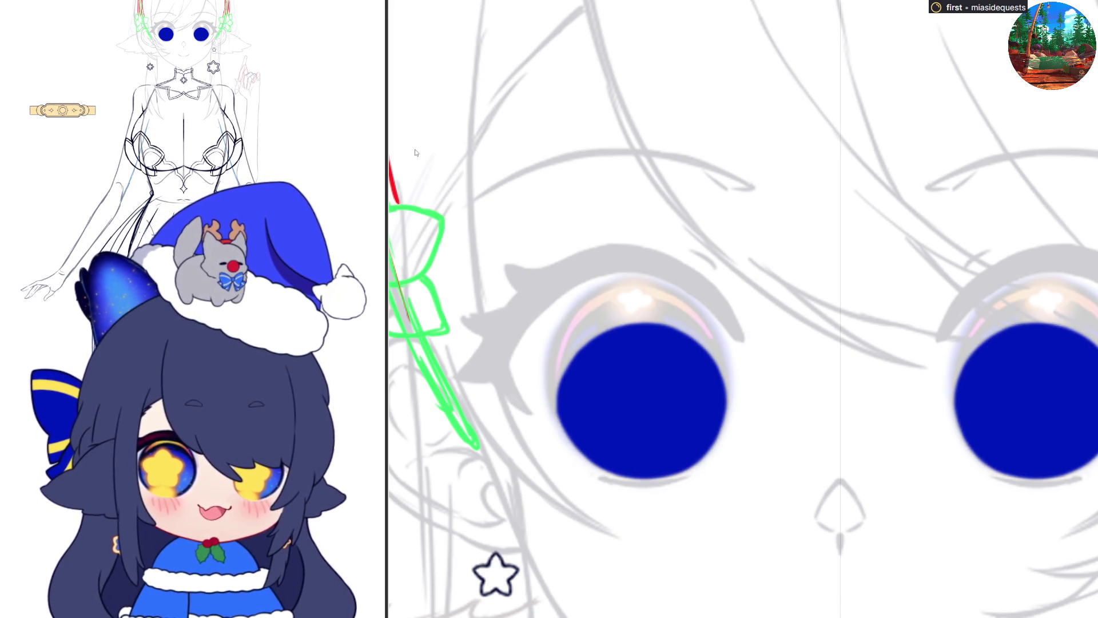
scroll(784, 338, down, 1)
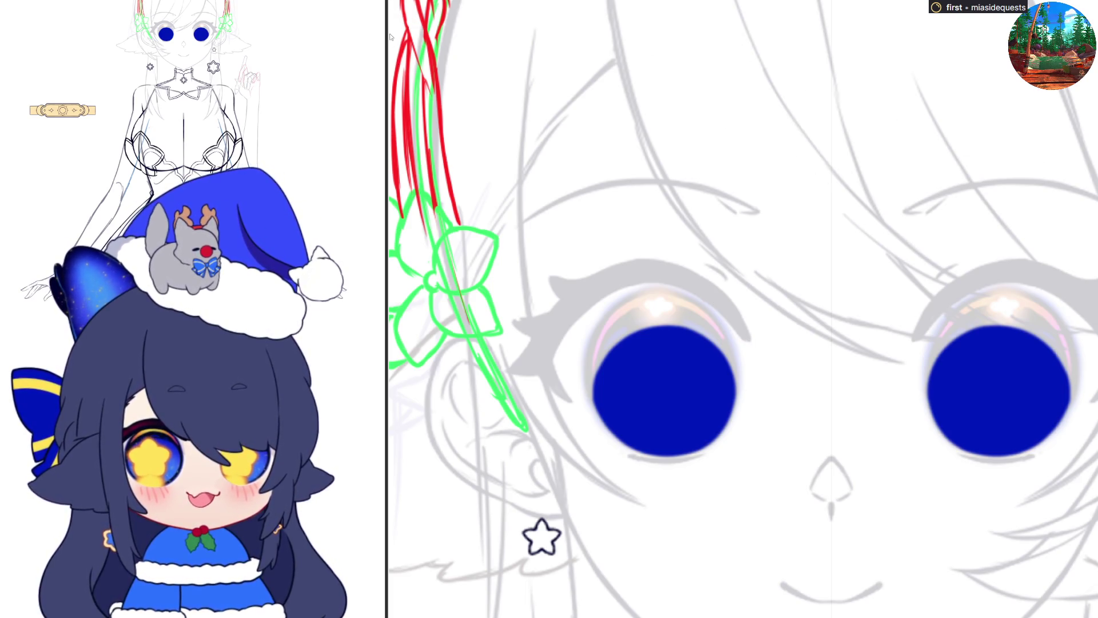
Step: Airbrush the lower halves of both irises brighter blue, undoing a stray highlight stroke
mouse_move(1006, 412)
mouse_down()
mouse_move(981, 393)
mouse_move(978, 412)
mouse_up()
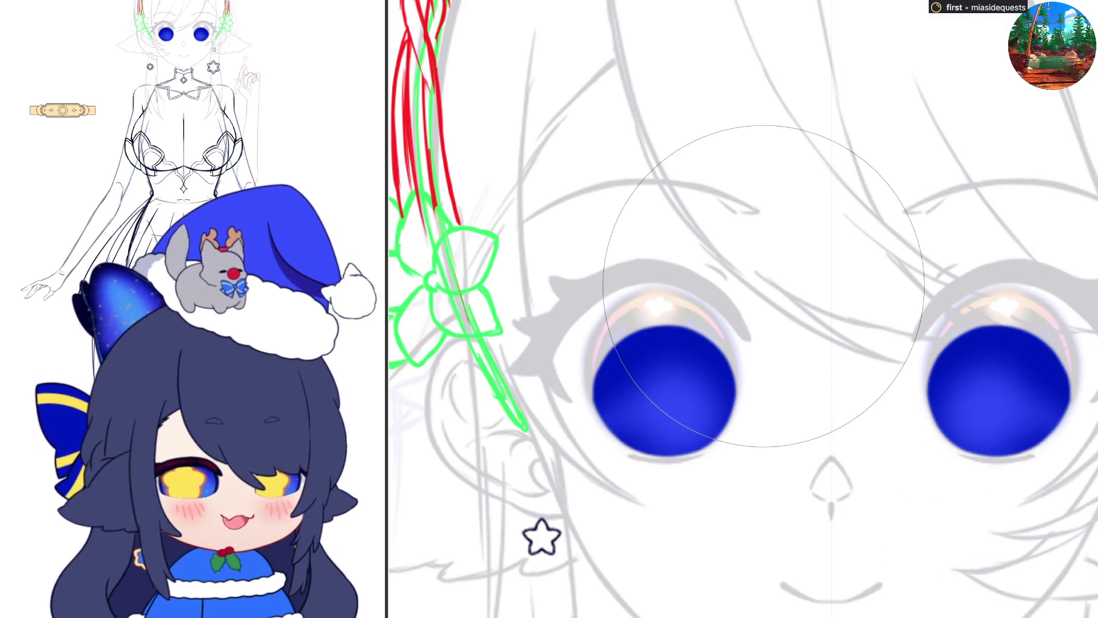
mouse_move(995, 418)
mouse_down()
mouse_move(1007, 394)
mouse_move(998, 428)
mouse_up()
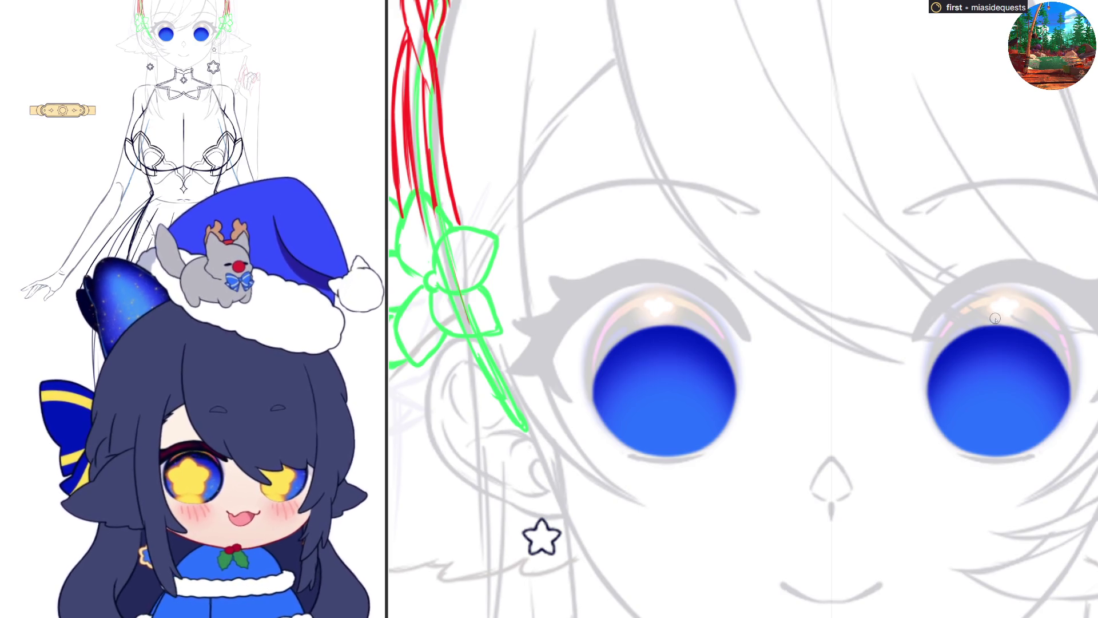
drag(984, 317, 1033, 327)
key(ctrl+z)
scroll(994, 310, right, 5)
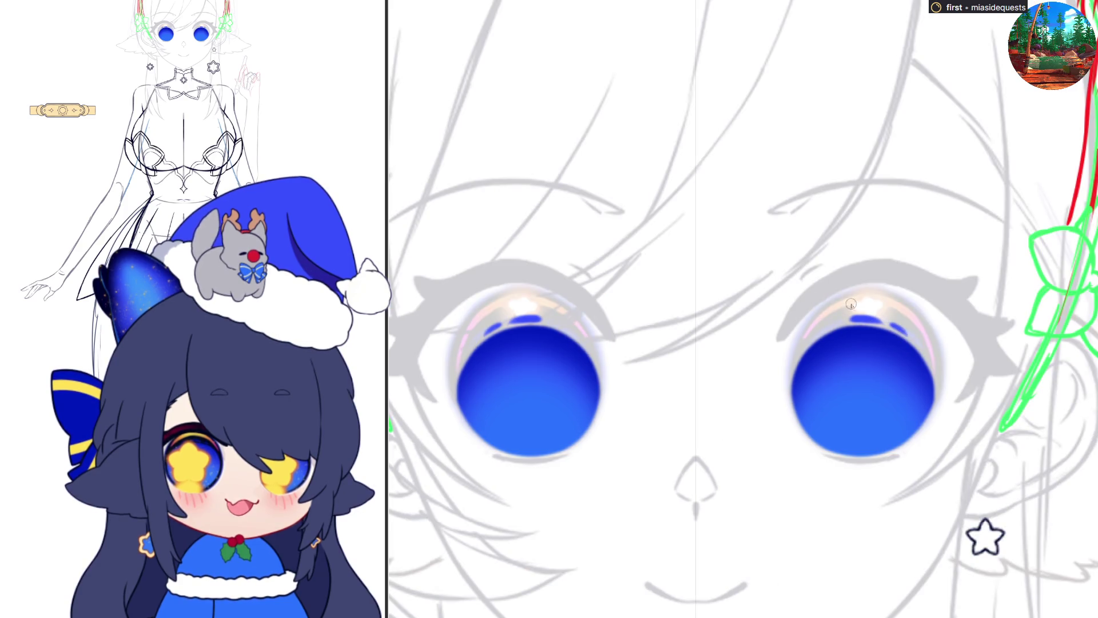
Step: Paint the yellow star and dark sparkle outline into the tops of both irises
scroll(848, 316, left, 5)
drag(673, 318, 707, 333)
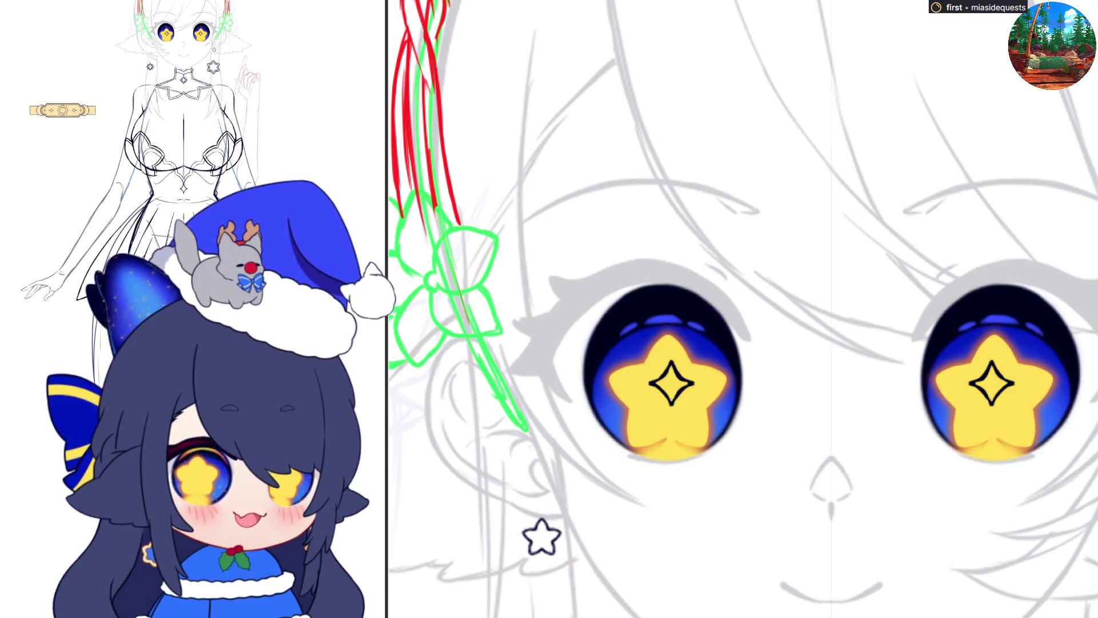
Step: Brush a lighter blue rim along the iris edges and pink arcs across both iris tops
mouse_move(1040, 306)
mouse_down()
mouse_move(1075, 343)
mouse_move(1080, 399)
mouse_move(1069, 423)
mouse_move(1070, 389)
mouse_move(1034, 453)
mouse_move(947, 433)
mouse_move(957, 457)
mouse_move(949, 445)
mouse_up()
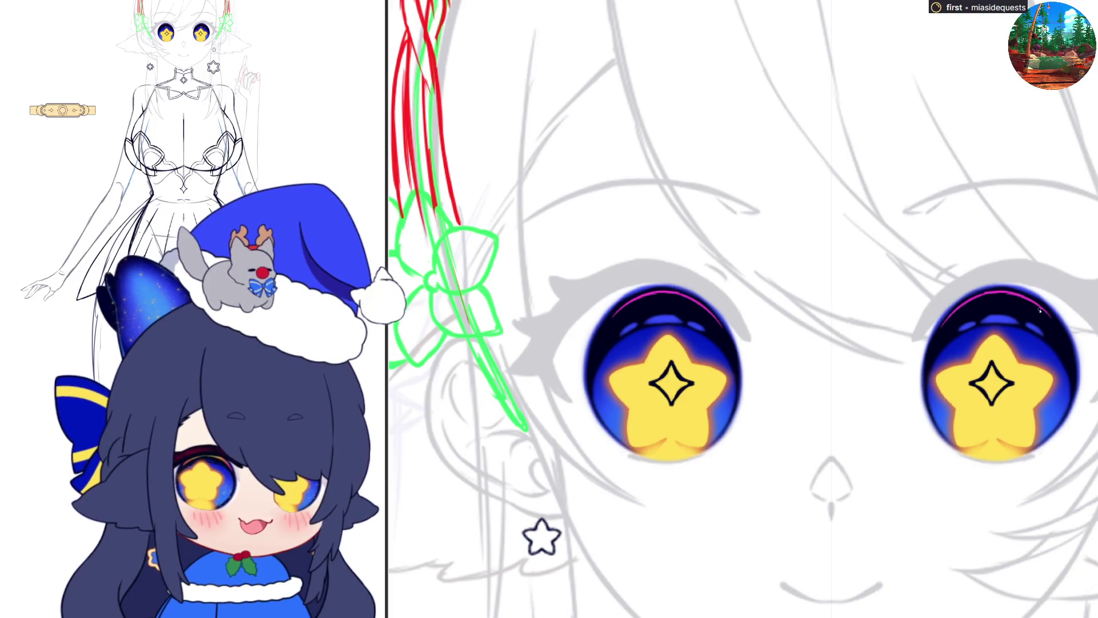
mouse_move(941, 332)
mouse_down()
mouse_move(967, 309)
mouse_move(1018, 304)
mouse_up()
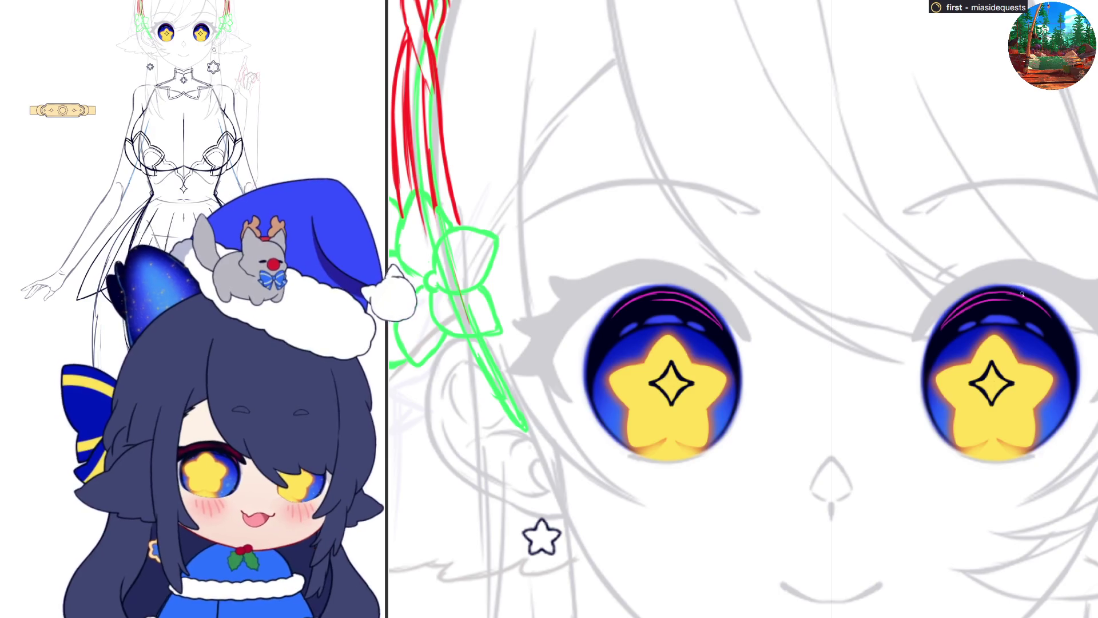
mouse_move(1002, 302)
mouse_down()
mouse_move(1044, 314)
mouse_move(1022, 301)
mouse_up()
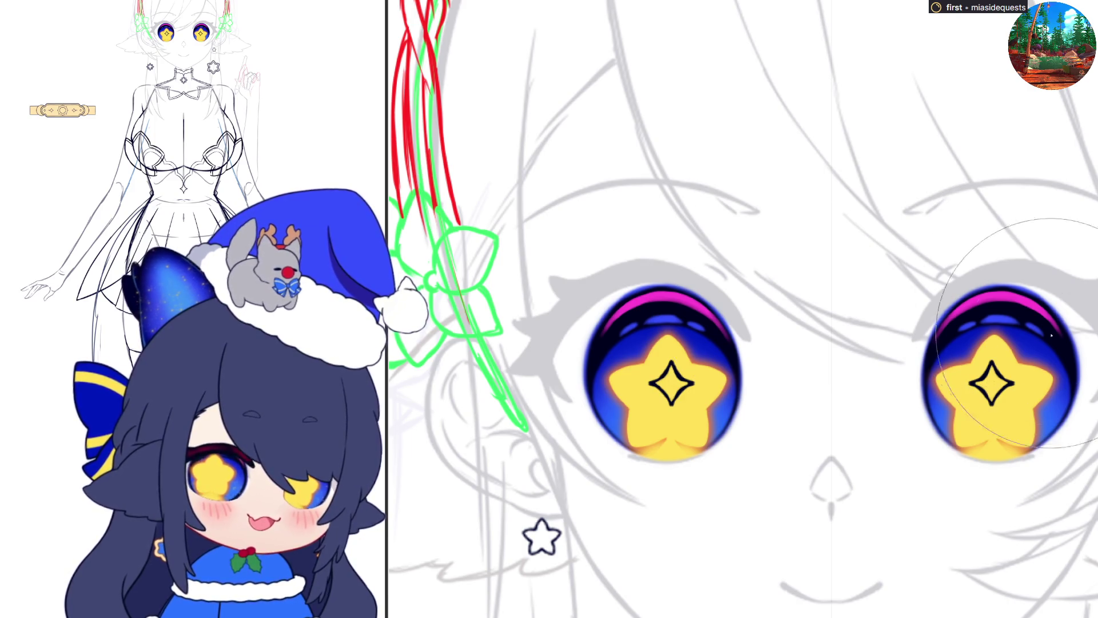
key(bracketleft)
key(bracketleft)
key(bracketleft)
Step: Tint the top arcs orange and try a small orange mark at each iris top, undoing it
mouse_move(1007, 300)
mouse_down()
mouse_move(981, 309)
mouse_move(1017, 301)
mouse_move(996, 340)
mouse_up()
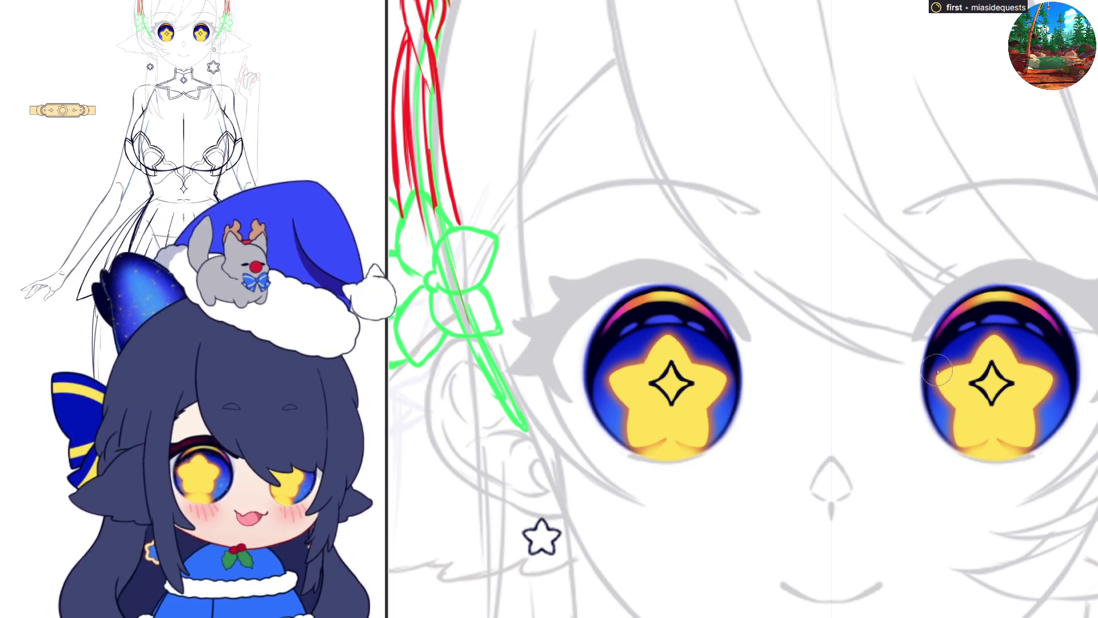
mouse_move(999, 294)
mouse_down()
mouse_move(999, 309)
mouse_move(1010, 299)
mouse_move(998, 297)
mouse_move(1010, 300)
mouse_up()
key(ctrl+z)
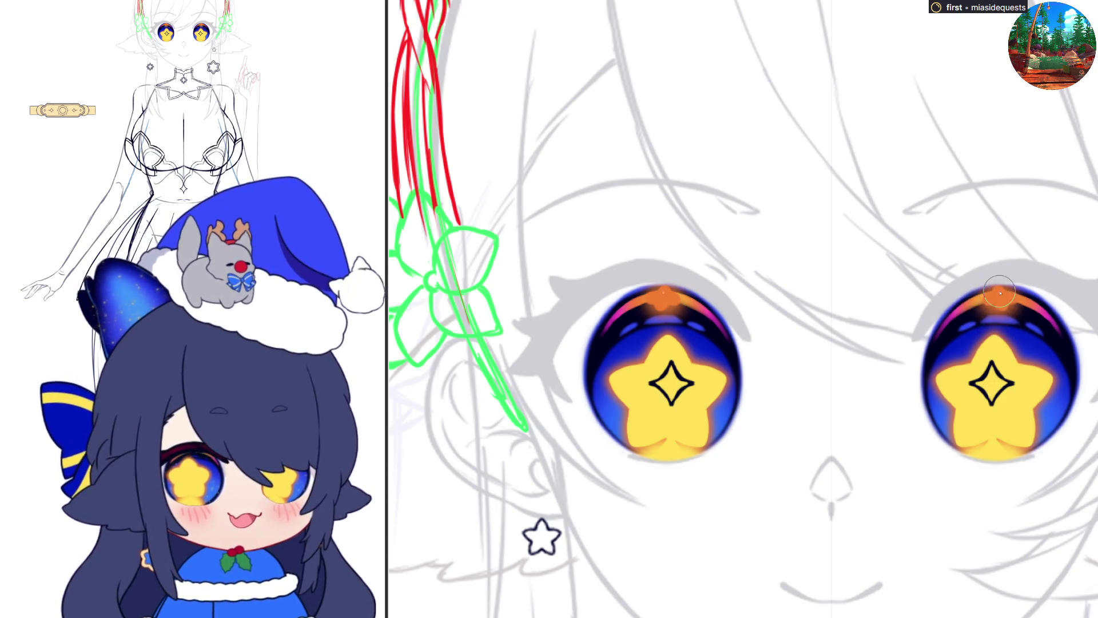
Step: Dab white sparkles on the orange marks atop each iris, then fade the eye colouring
click(998, 296)
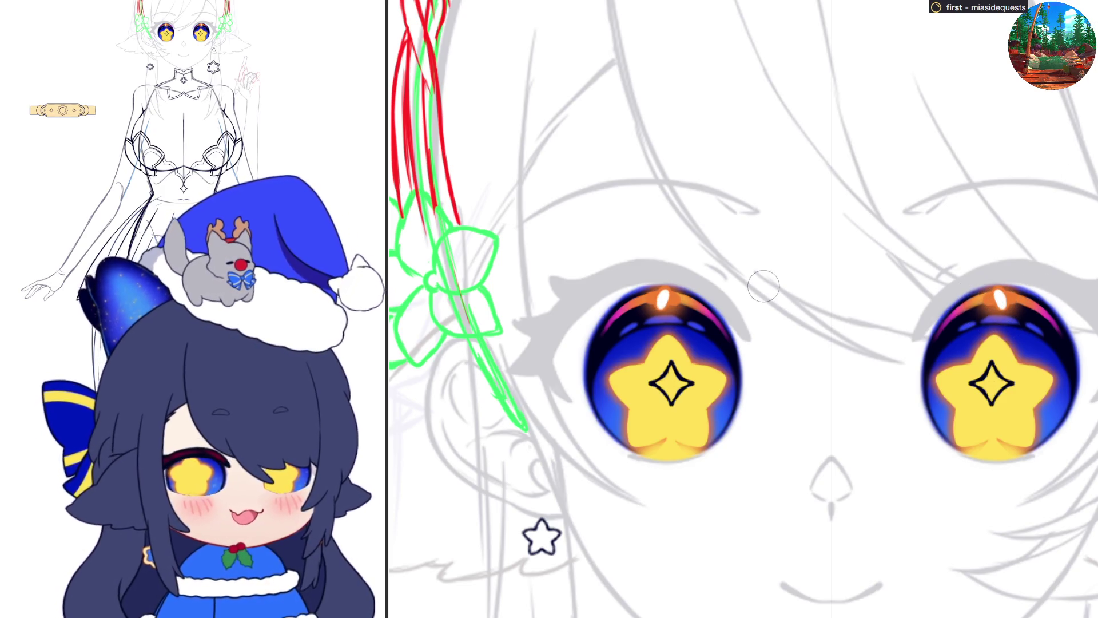
drag(1004, 297, 1007, 298)
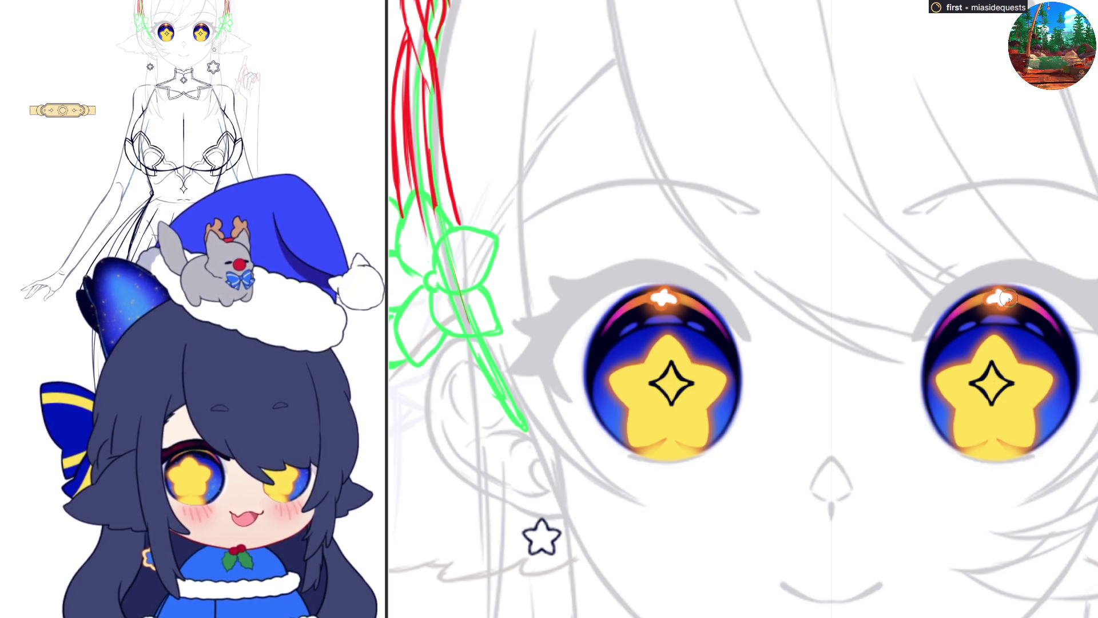
drag(998, 298, 1002, 296)
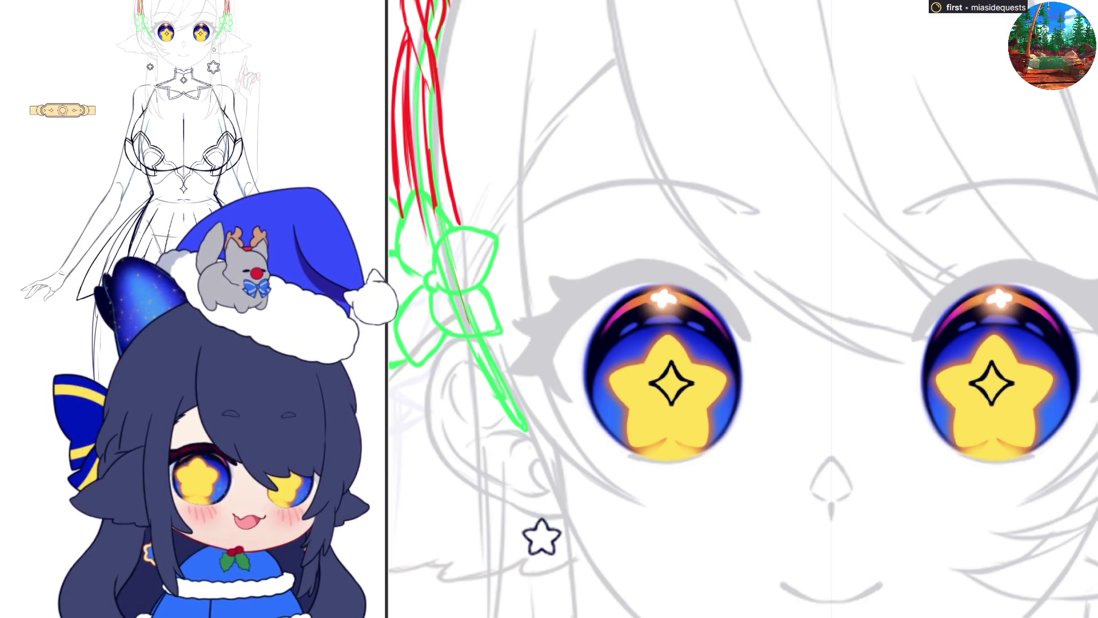
key(3)
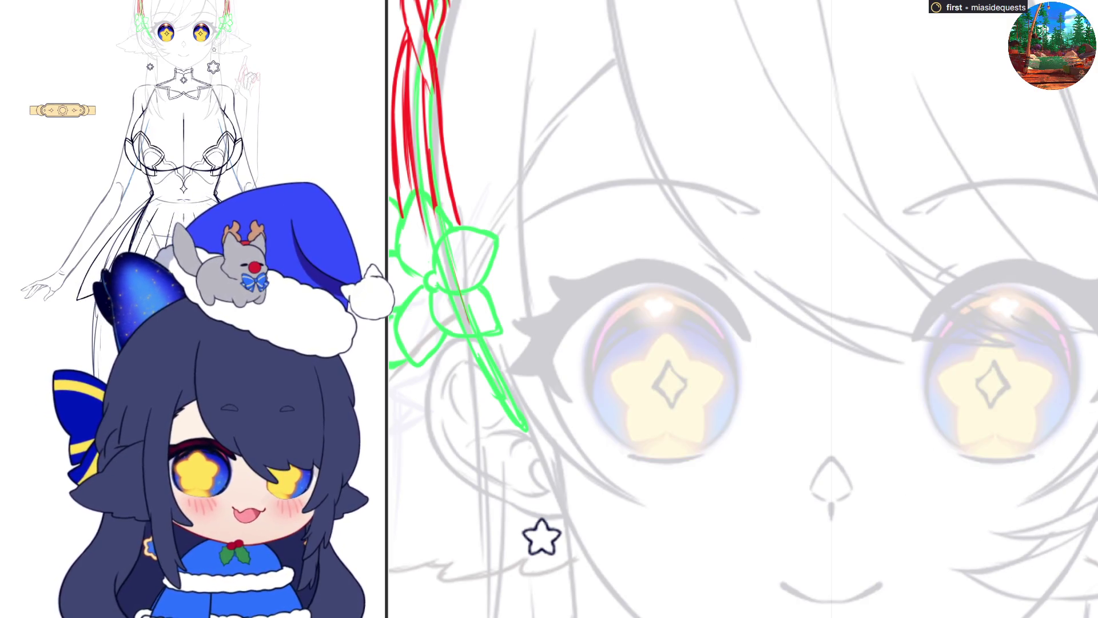
key(0)
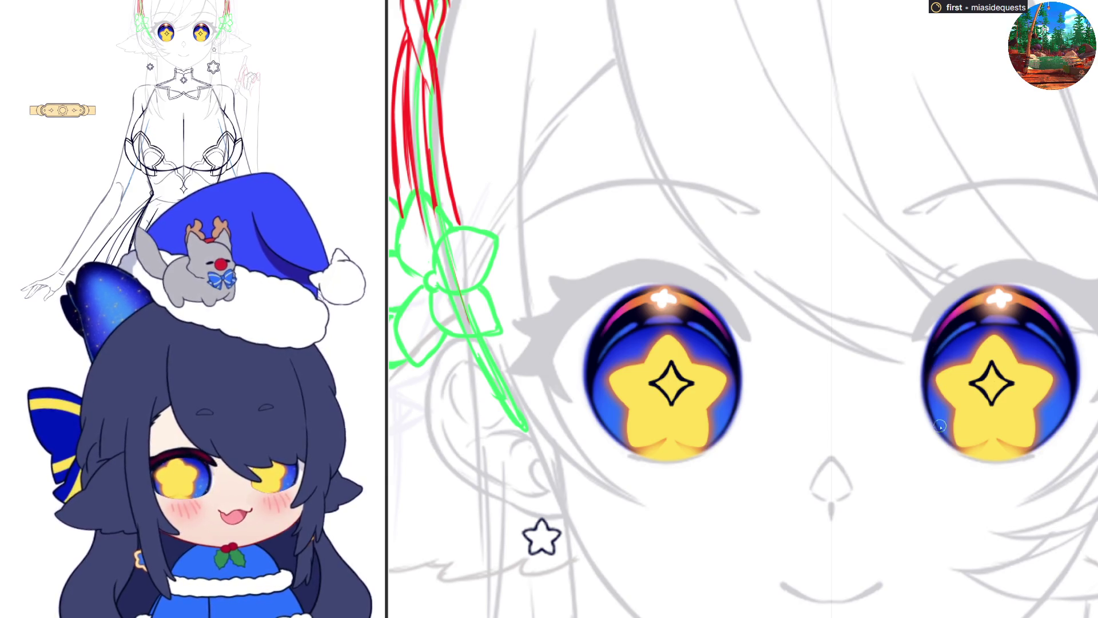
scroll(967, 506, down, 5)
scroll(1007, 556, up, 1)
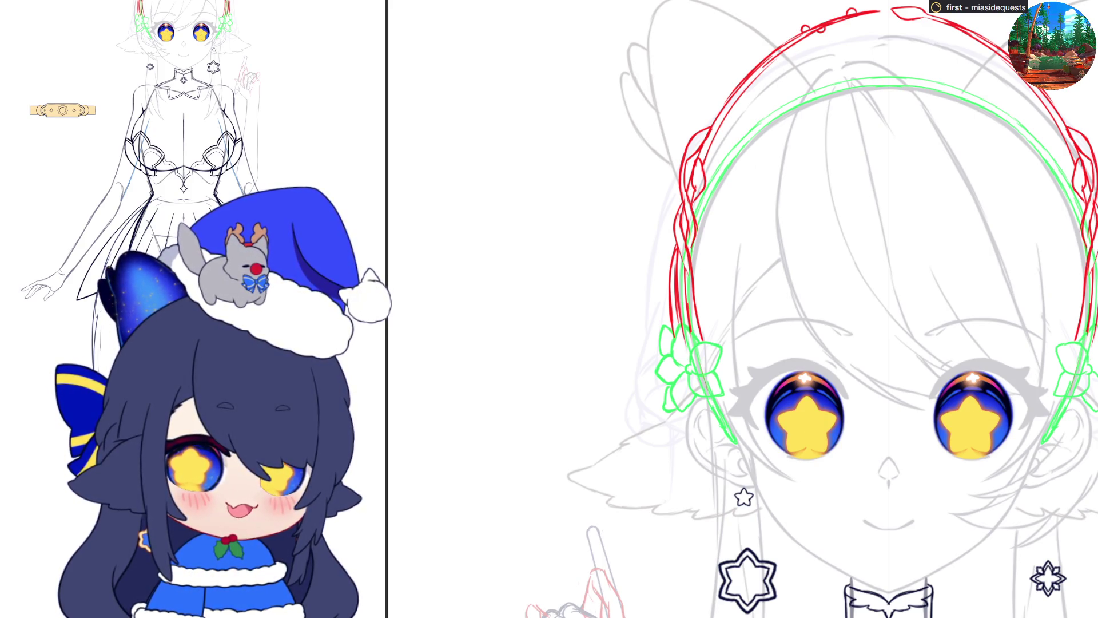
scroll(963, 457, up, 5)
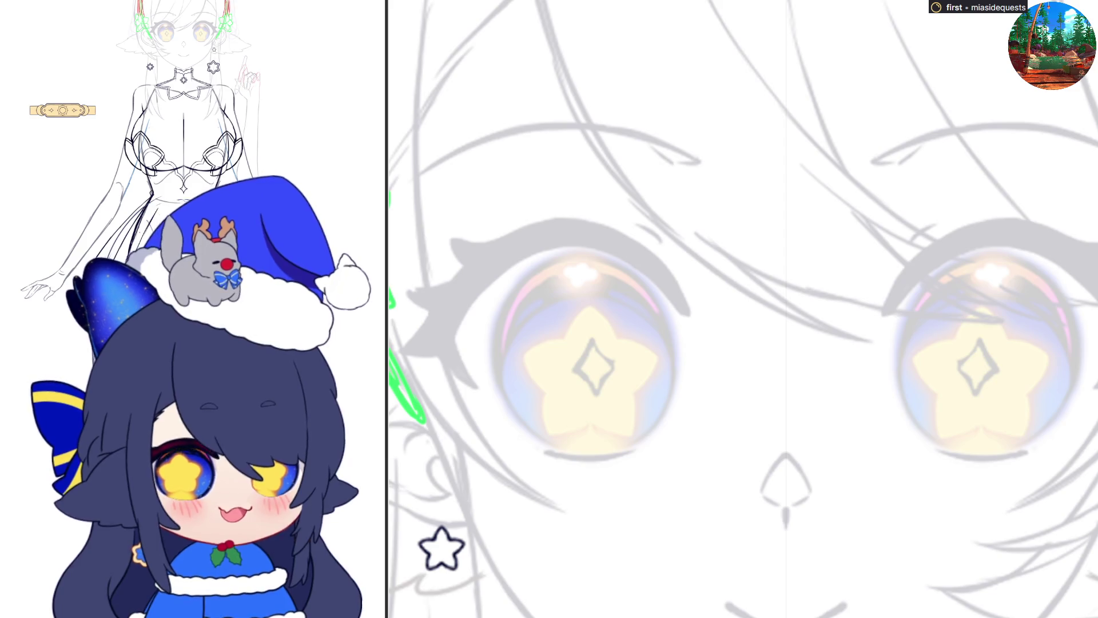
Step: Draw dark diamond sparkle outlines in both pupils and fill them solid dark
drag(975, 340, 976, 394)
mouse_move(976, 341)
mouse_down()
mouse_move(953, 371)
mouse_move(976, 393)
mouse_up()
mouse_move(977, 340)
mouse_down()
mouse_move(1000, 371)
mouse_move(975, 395)
mouse_up()
key(ctrl+z)
key(ctrl+z)
key(ctrl+z)
drag(967, 356, 969, 382)
drag(979, 352, 987, 376)
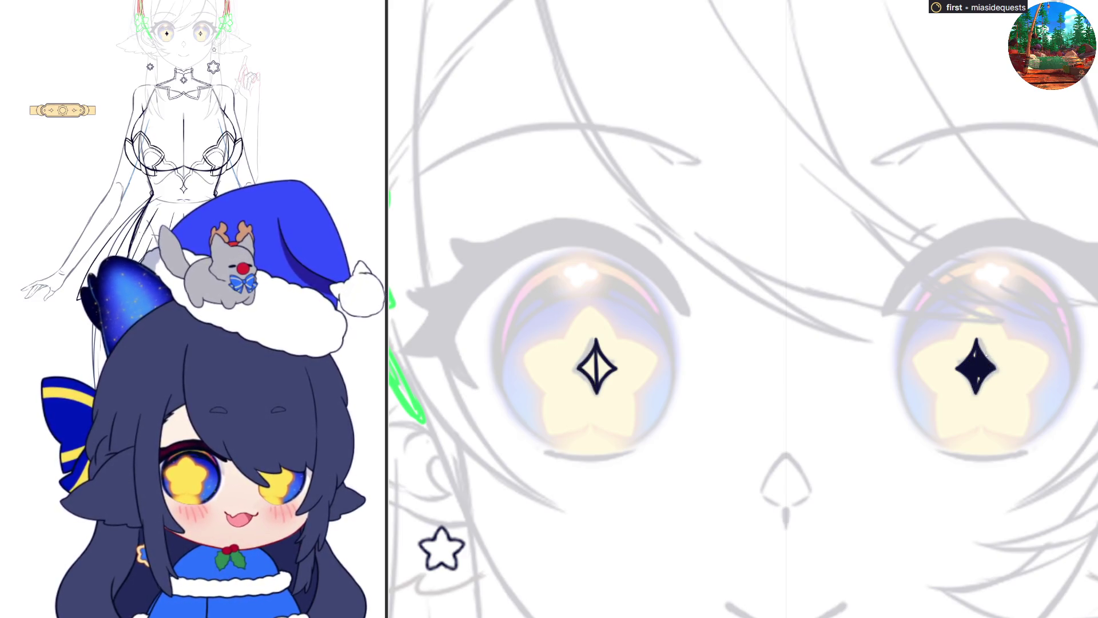
mouse_move(605, 355)
mouse_down()
mouse_move(599, 383)
mouse_move(587, 378)
mouse_up()
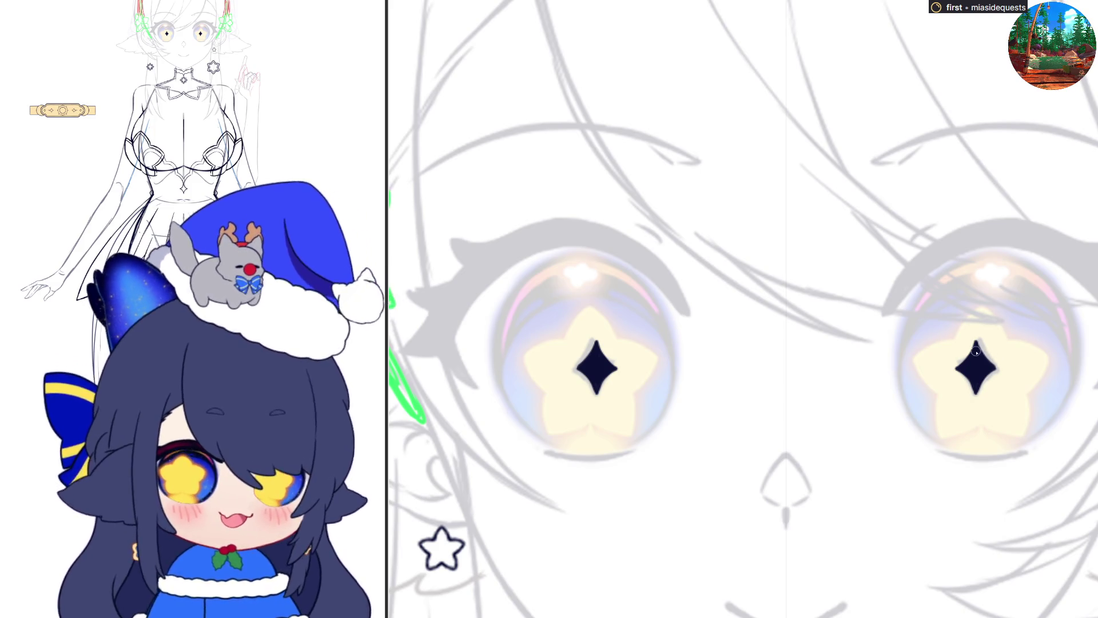
Step: Try yellow lines and fills inside the diamond pupils, then undo the fill
drag(976, 349, 977, 387)
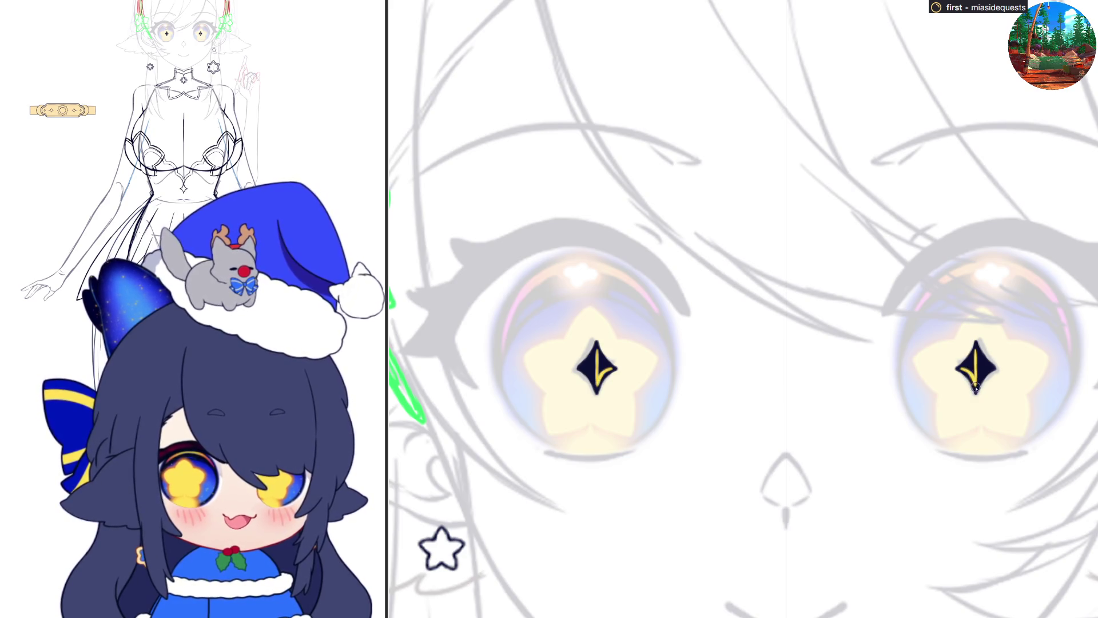
key(ctrl+z)
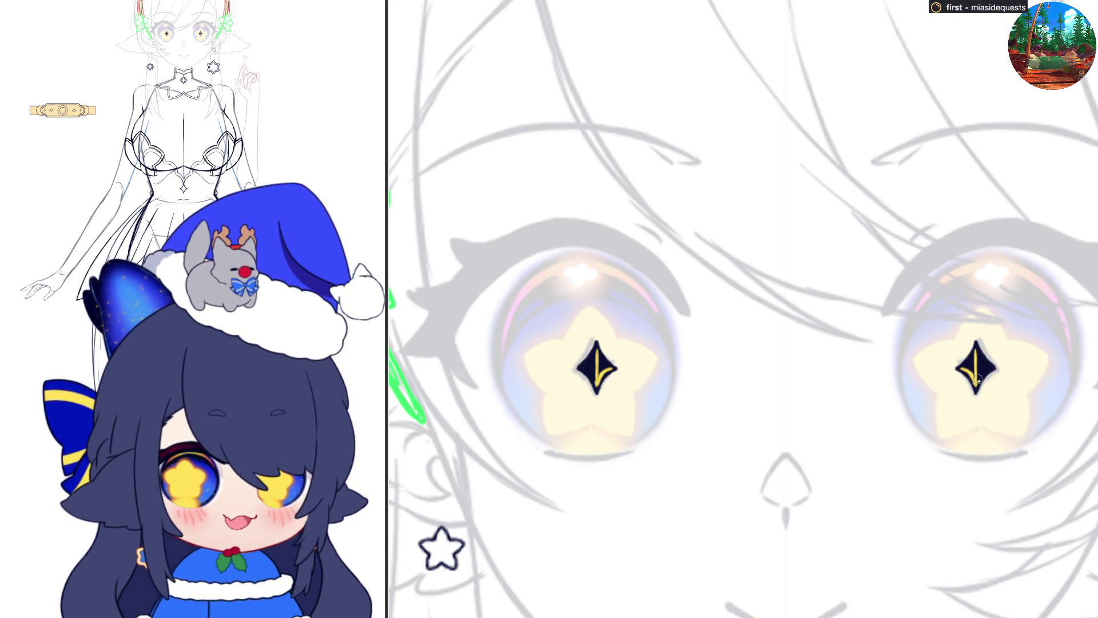
mouse_move(976, 386)
mouse_down()
mouse_move(988, 373)
mouse_move(975, 356)
mouse_up()
key(ctrl+z)
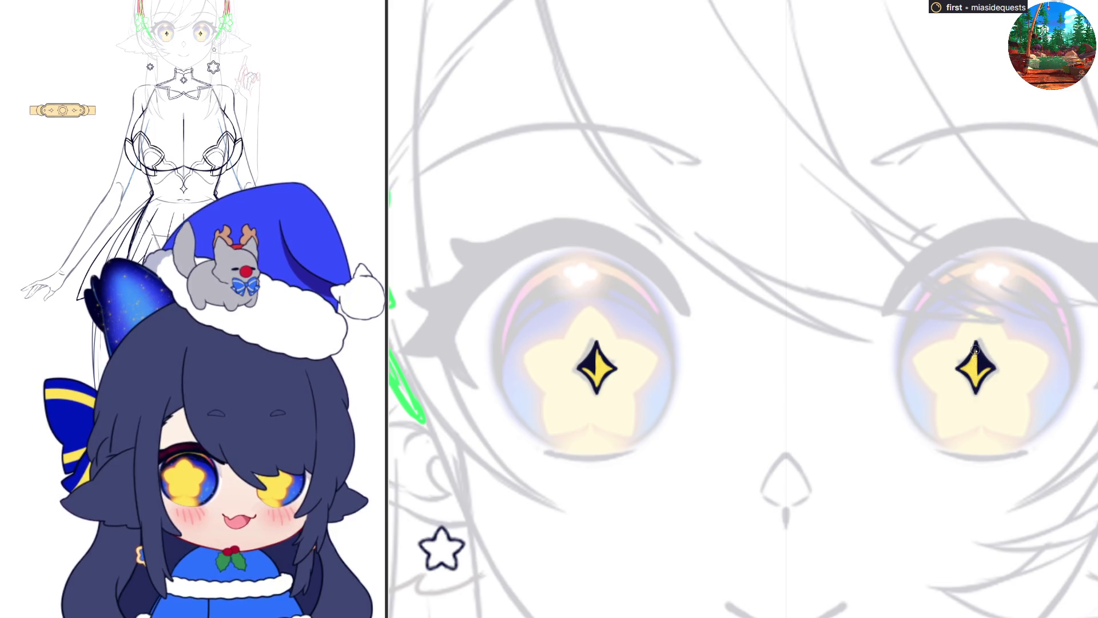
key(ctrl+z)
drag(993, 375, 989, 369)
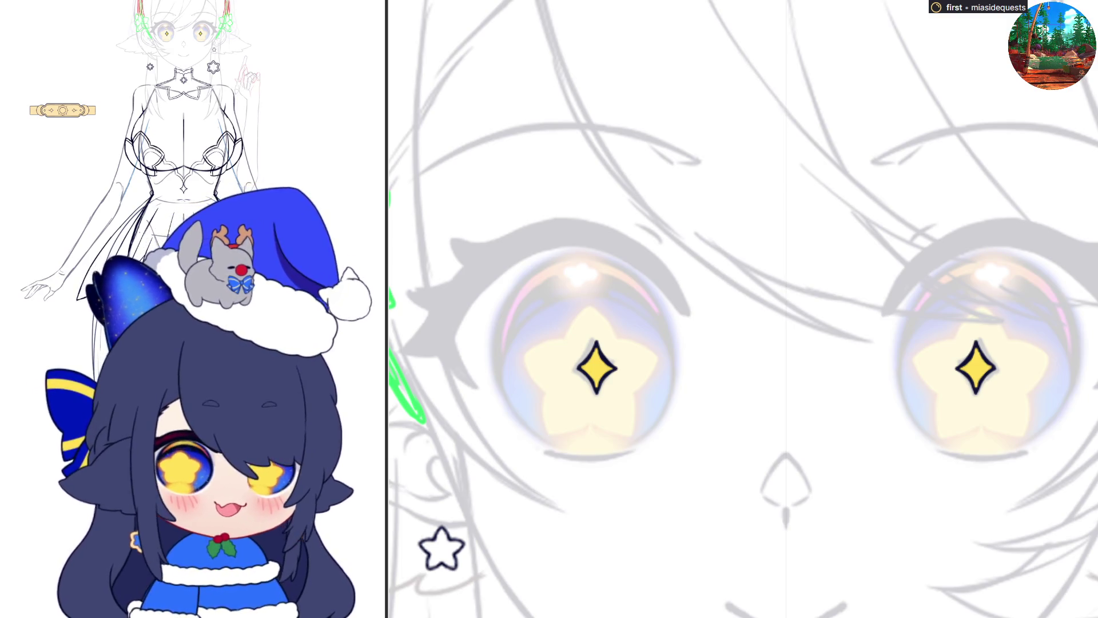
key(ctrl+z)
key(ctrl+z)
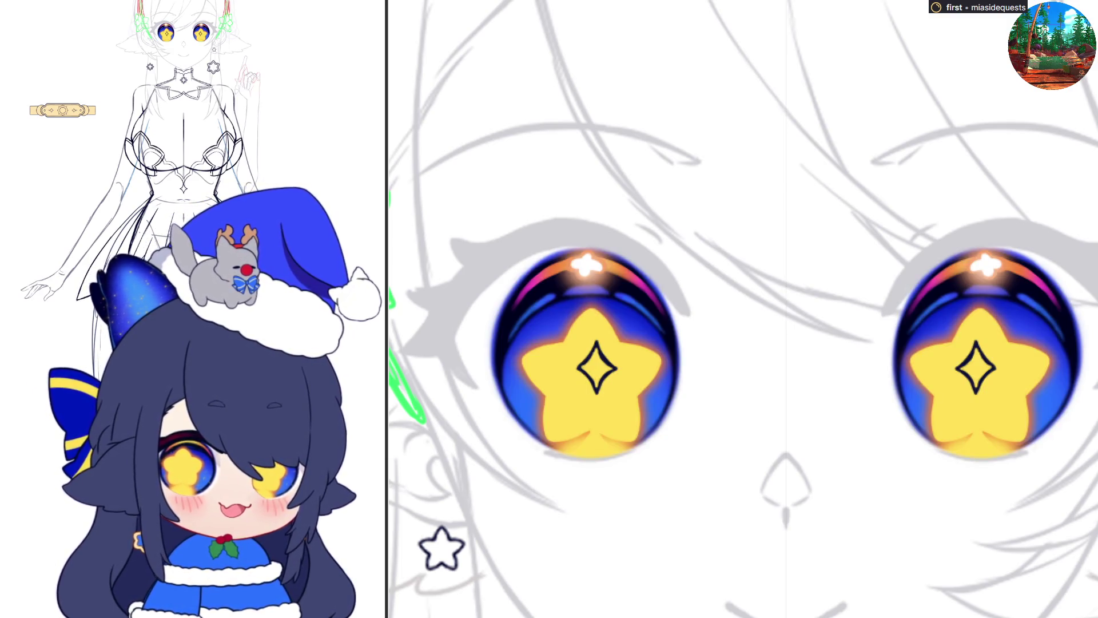
Step: Test a mirrored pupil line, undo it, and delete the pupil marks from both stars
scroll(785, 317, down, 3)
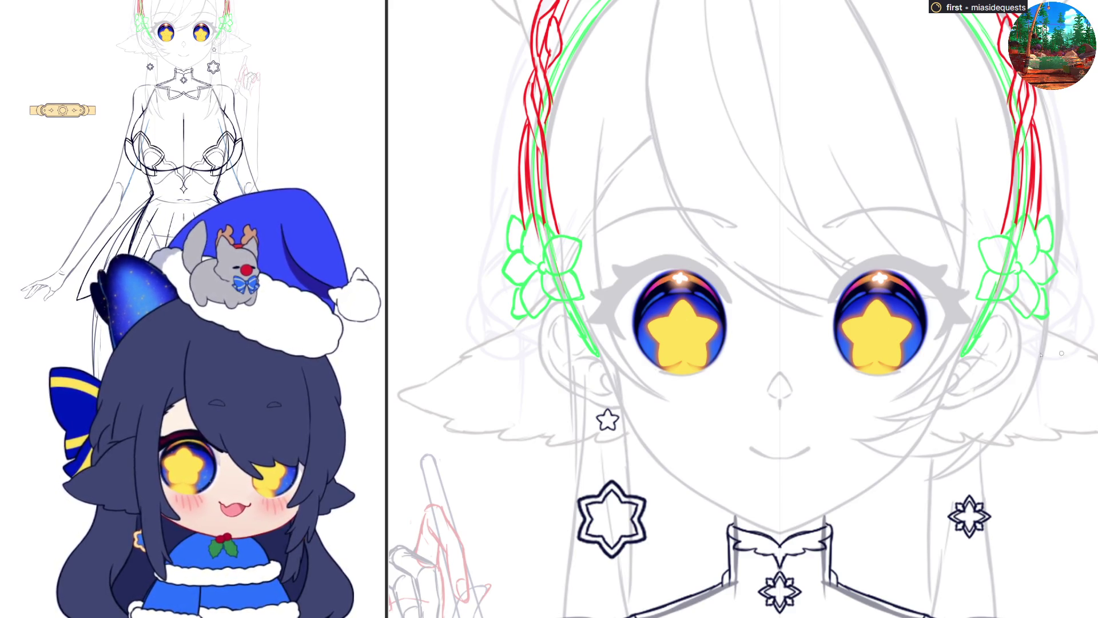
scroll(718, 394, up, 2)
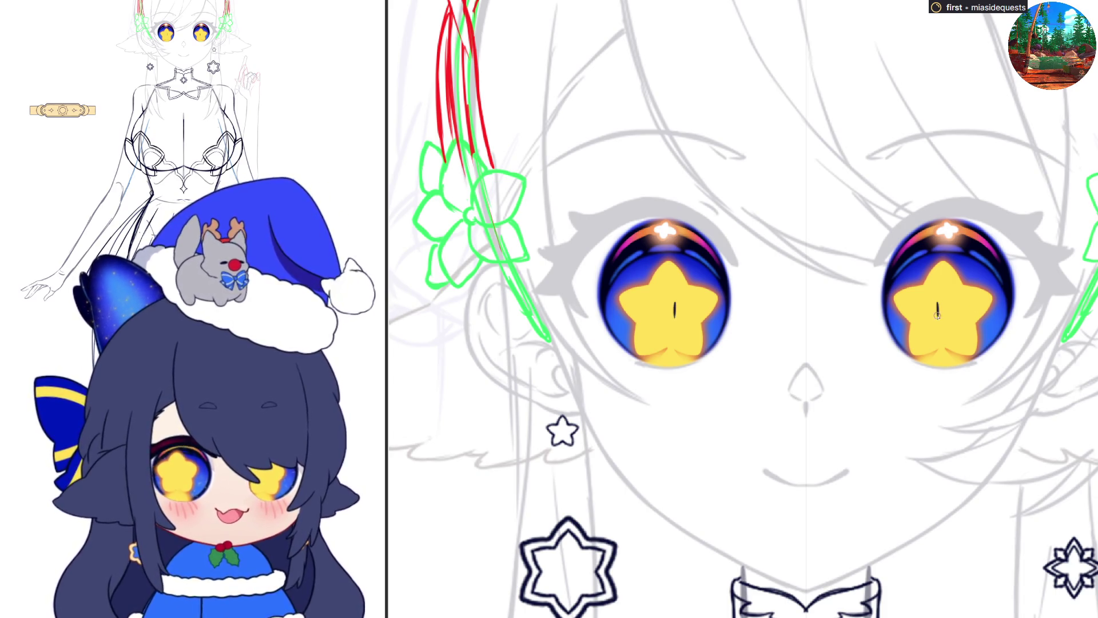
mouse_move(935, 302)
mouse_down()
mouse_move(935, 319)
mouse_move(948, 309)
mouse_move(938, 321)
mouse_move(930, 309)
mouse_move(947, 300)
mouse_move(938, 325)
mouse_up()
key(ctrl+z)
key(ctrl+z)
key(ctrl+z)
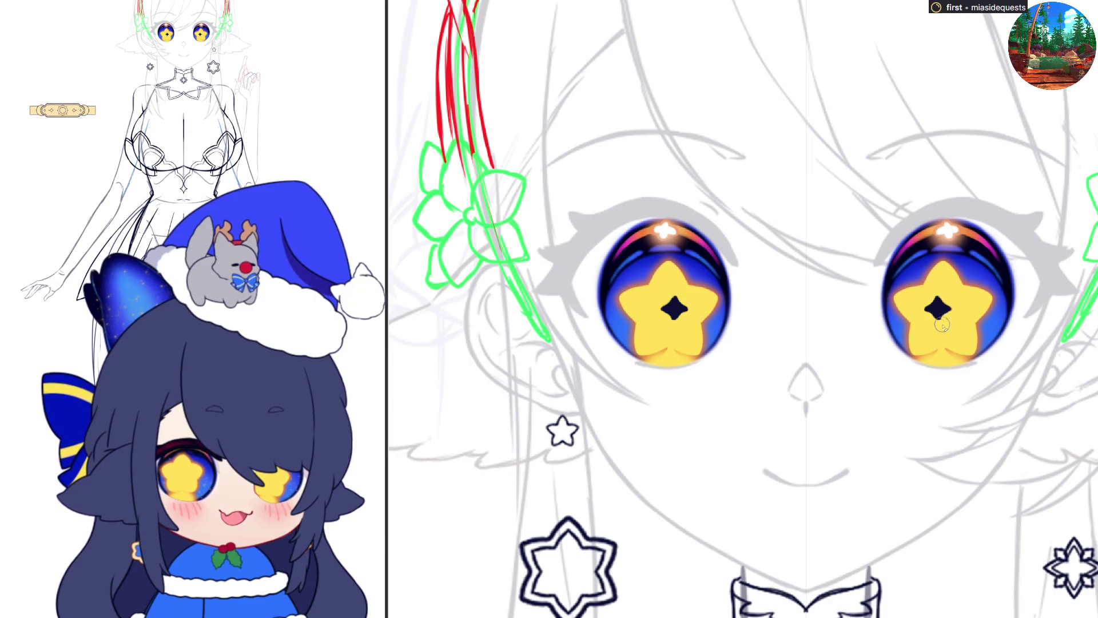
key(Delete)
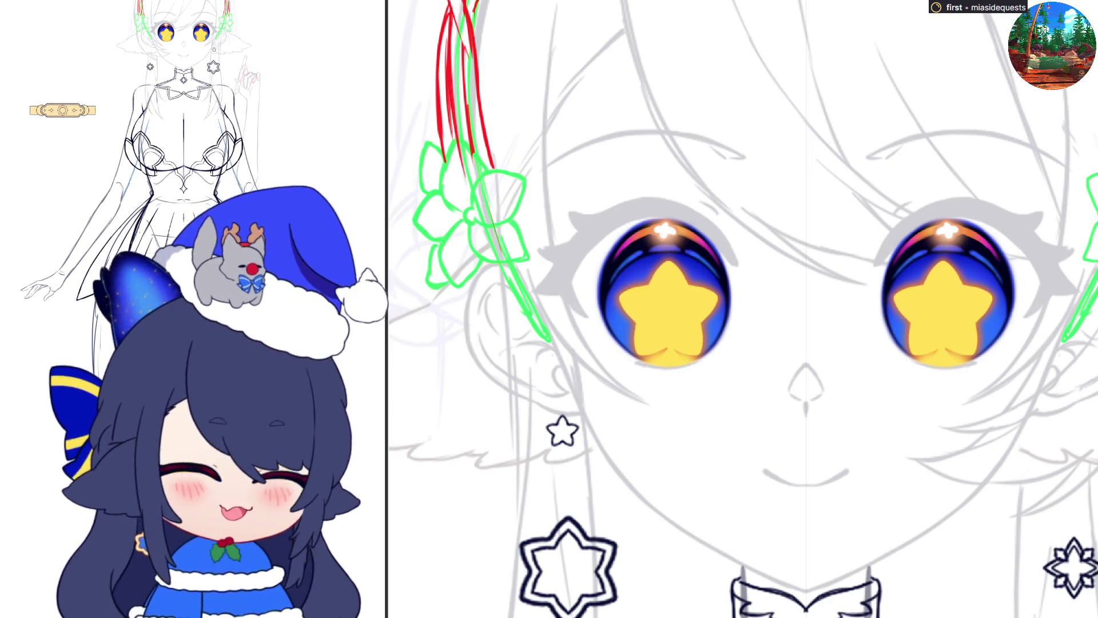
key(Delete)
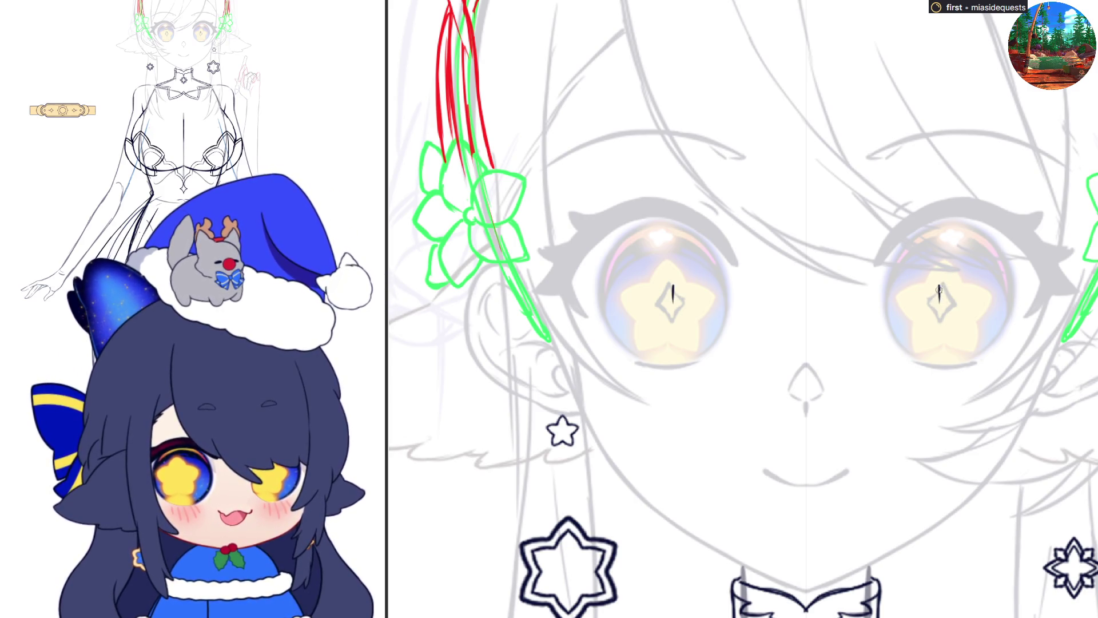
Step: Draw mirrored dark diamond sparkles in both star pupils, filling the right one solid black
mouse_move(942, 283)
mouse_down()
mouse_move(937, 320)
mouse_move(926, 303)
mouse_move(941, 318)
mouse_up()
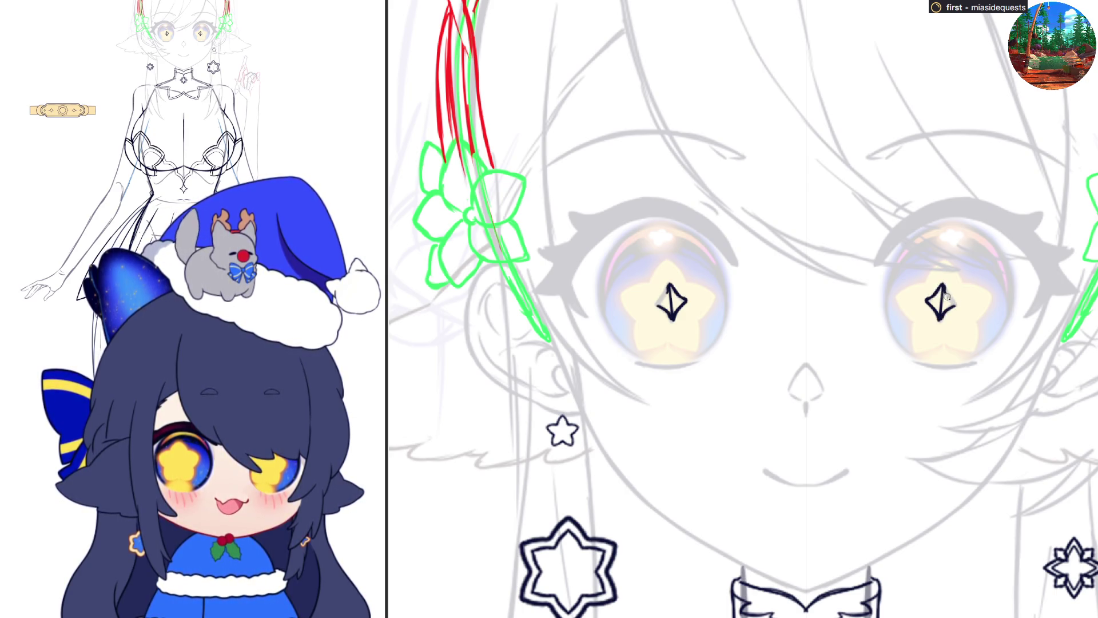
mouse_move(955, 303)
mouse_down()
mouse_move(942, 318)
mouse_move(950, 303)
mouse_up()
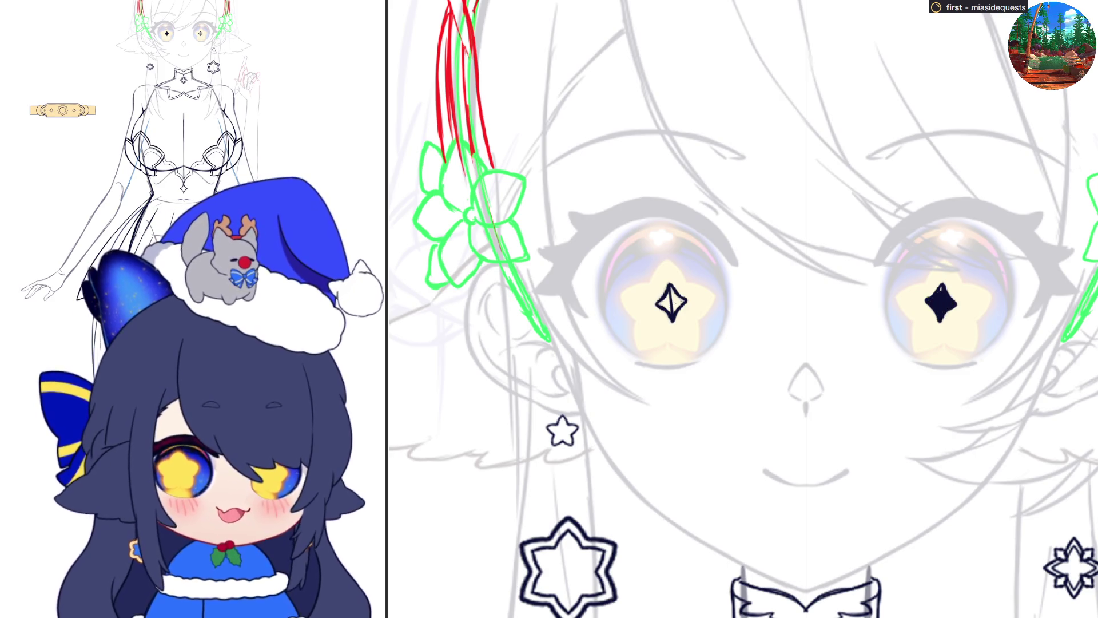
drag(664, 306, 681, 302)
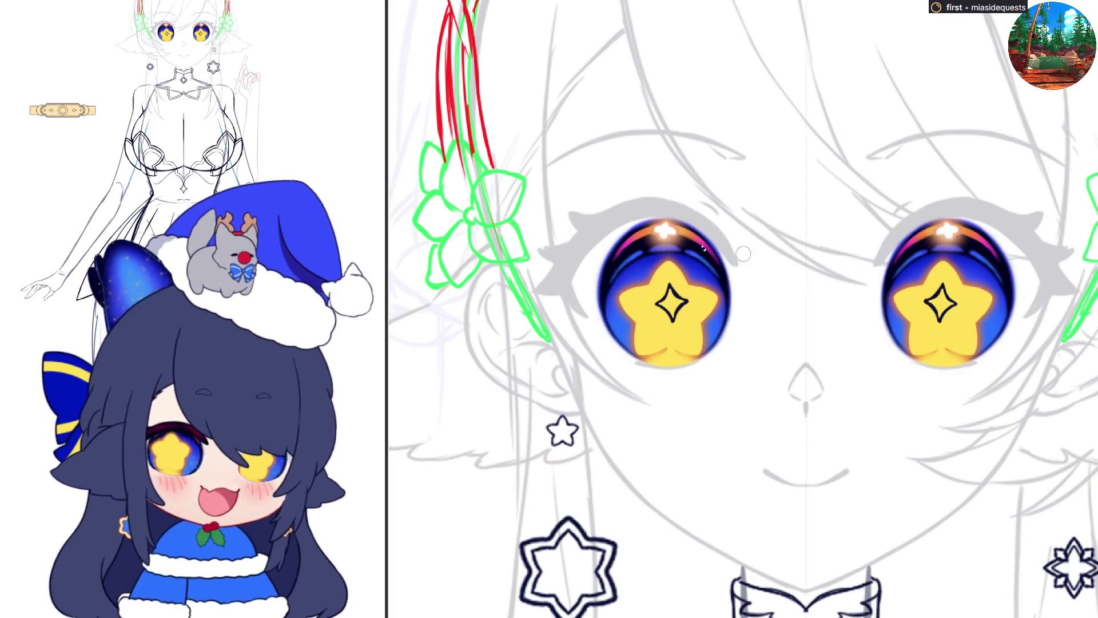
Step: Zoom out and back in to frame the face around the faded eyes
scroll(763, 286, down, 5)
scroll(763, 396, up, 3)
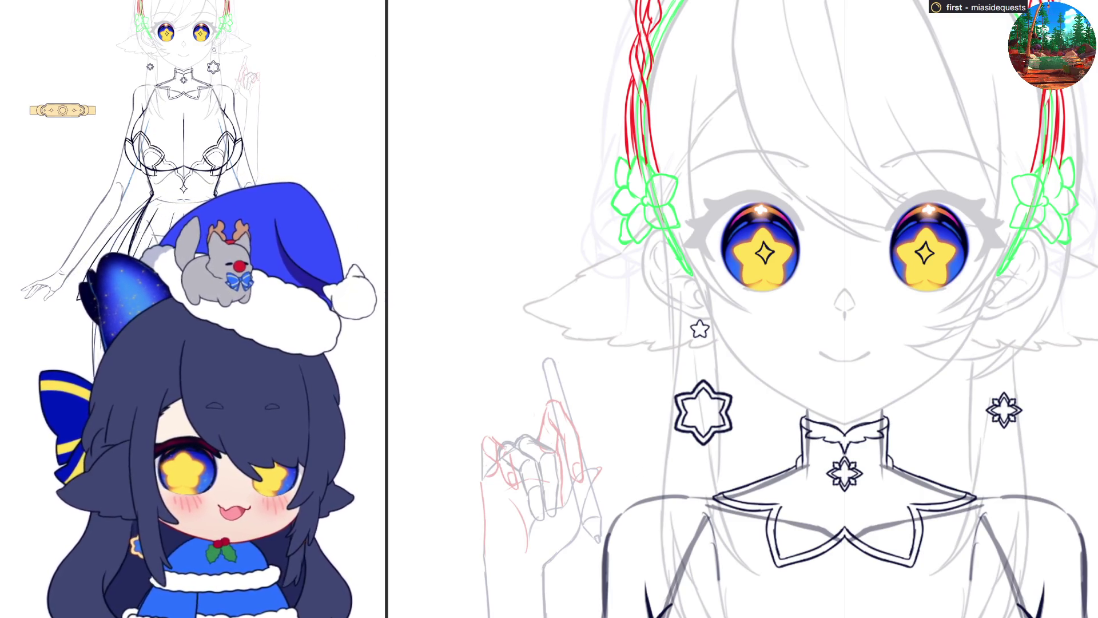
scroll(967, 169, up, 3)
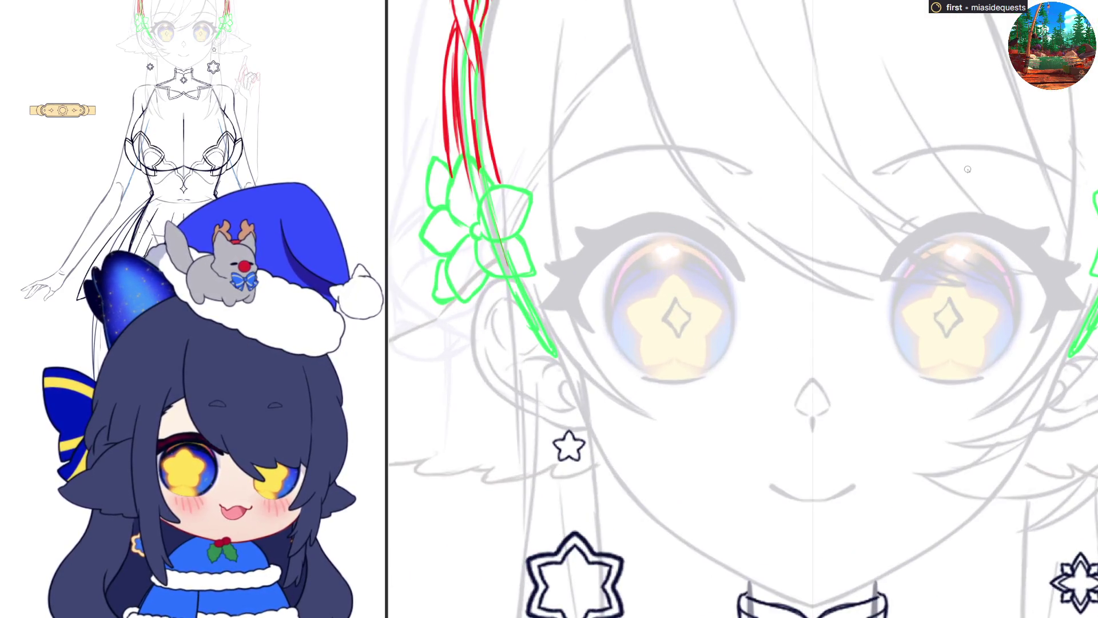
Step: Try several mirrored upper lash curves of varying length over the eyes, undoing each attempt
drag(880, 280, 910, 239)
key(ctrl+z)
drag(881, 280, 912, 232)
drag(880, 281, 944, 217)
key(ctrl+z)
drag(881, 280, 956, 215)
key(ctrl+z)
drag(881, 280, 976, 209)
key(ctrl+z)
drag(880, 280, 970, 213)
key(ctrl+z)
mouse_move(880, 280)
mouse_down()
mouse_move(966, 217)
mouse_move(912, 232)
mouse_move(952, 211)
mouse_move(972, 207)
mouse_move(915, 233)
mouse_move(981, 214)
mouse_move(1015, 232)
mouse_up()
key(ctrl+z)
key(ctrl+z)
key(ctrl+z)
key(ctrl+z)
Step: Zoom in on one eye and retry the lash rising from the eyelid's outer end
key(ctrl+plus)
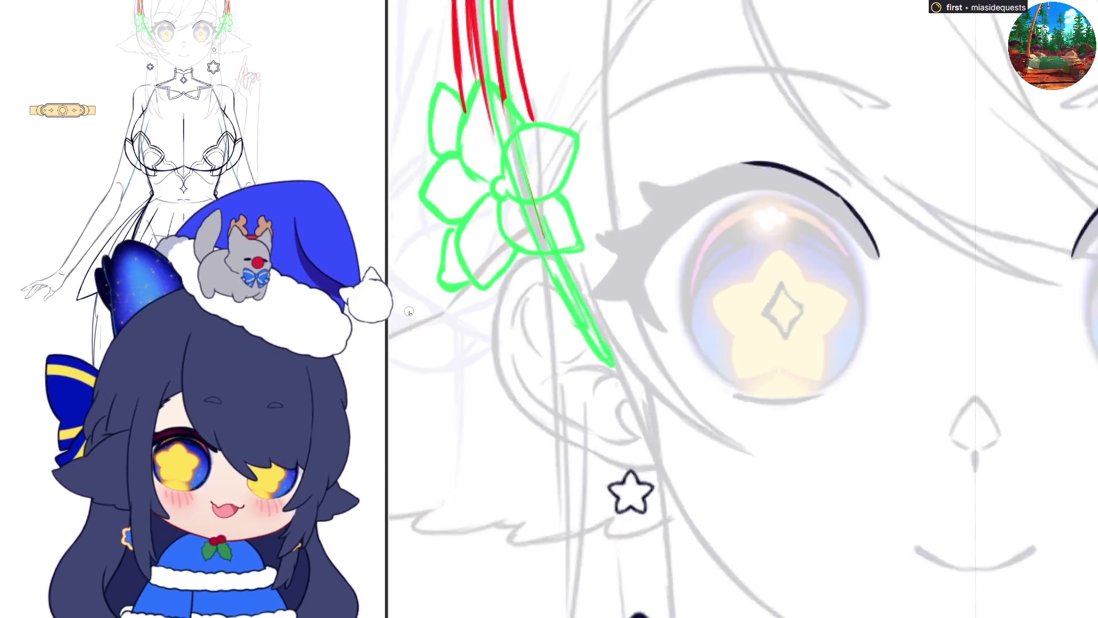
key(ctrl+z)
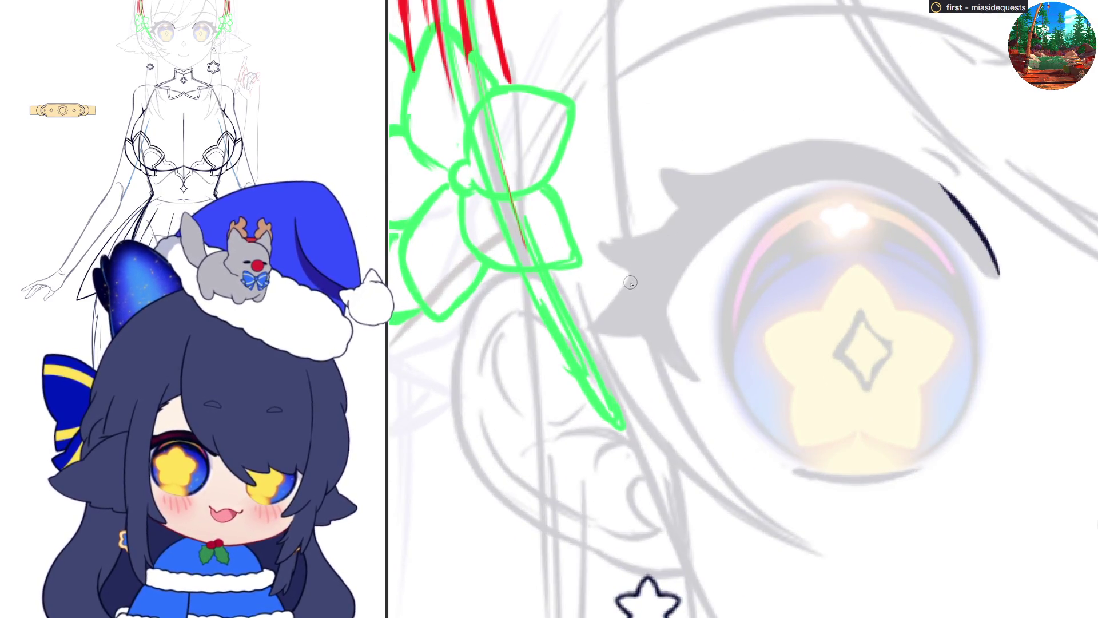
drag(618, 297, 649, 255)
key(ctrl+z)
drag(619, 295, 641, 264)
mouse_move(677, 216)
mouse_down()
mouse_move(792, 142)
mouse_move(861, 140)
mouse_up()
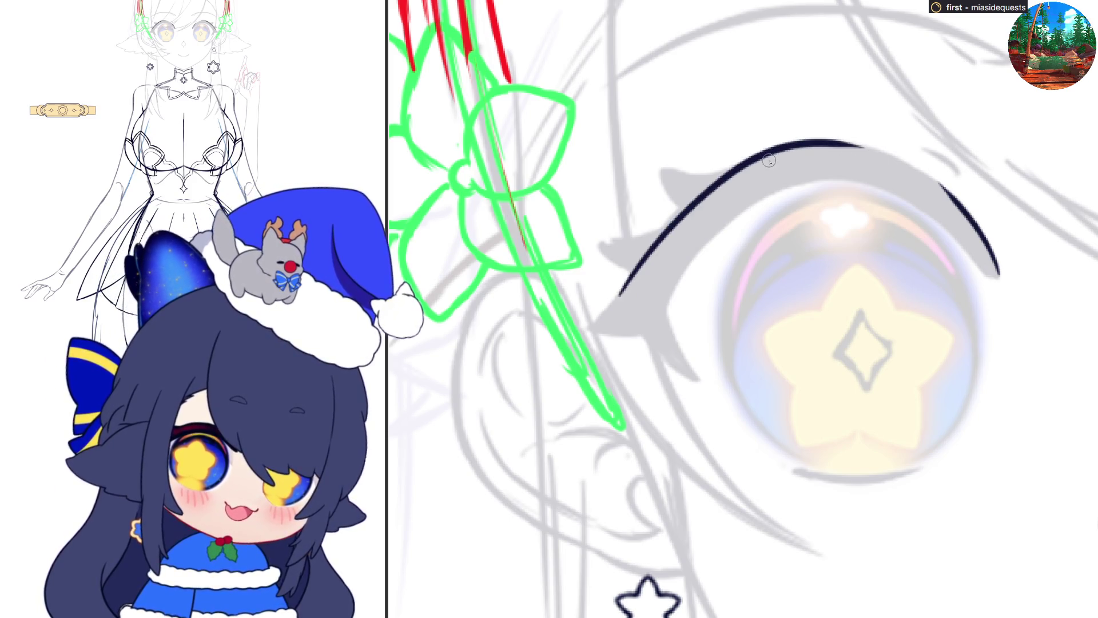
key(ctrl+z)
drag(615, 299, 725, 171)
key(ctrl+z)
mouse_move(620, 295)
mouse_down()
mouse_move(693, 199)
mouse_move(807, 140)
mouse_move(855, 145)
mouse_up()
key(ctrl+z)
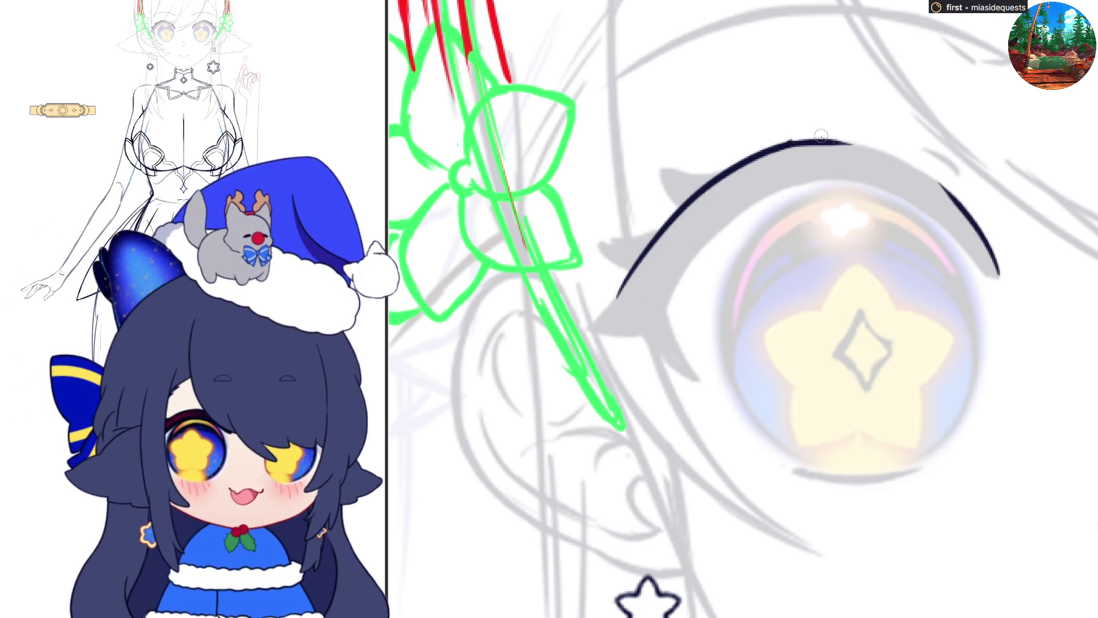
Step: Draw the tapered upper lash outline, hooking its end and extending the inner line along the lid
mouse_move(797, 142)
mouse_down()
mouse_move(869, 146)
mouse_move(920, 179)
mouse_up()
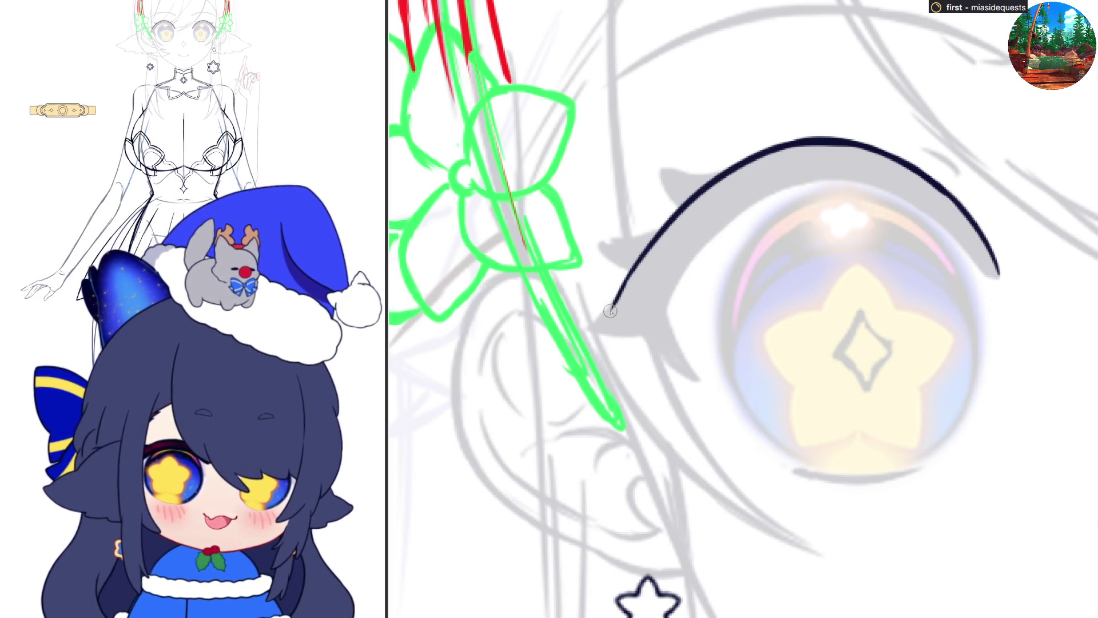
mouse_move(626, 280)
mouse_down()
mouse_move(640, 320)
mouse_move(656, 322)
mouse_move(699, 253)
mouse_up()
mouse_move(656, 314)
mouse_down()
mouse_move(758, 198)
mouse_move(884, 172)
mouse_up()
mouse_move(815, 182)
mouse_down()
mouse_move(892, 186)
mouse_move(985, 270)
mouse_move(994, 266)
mouse_up()
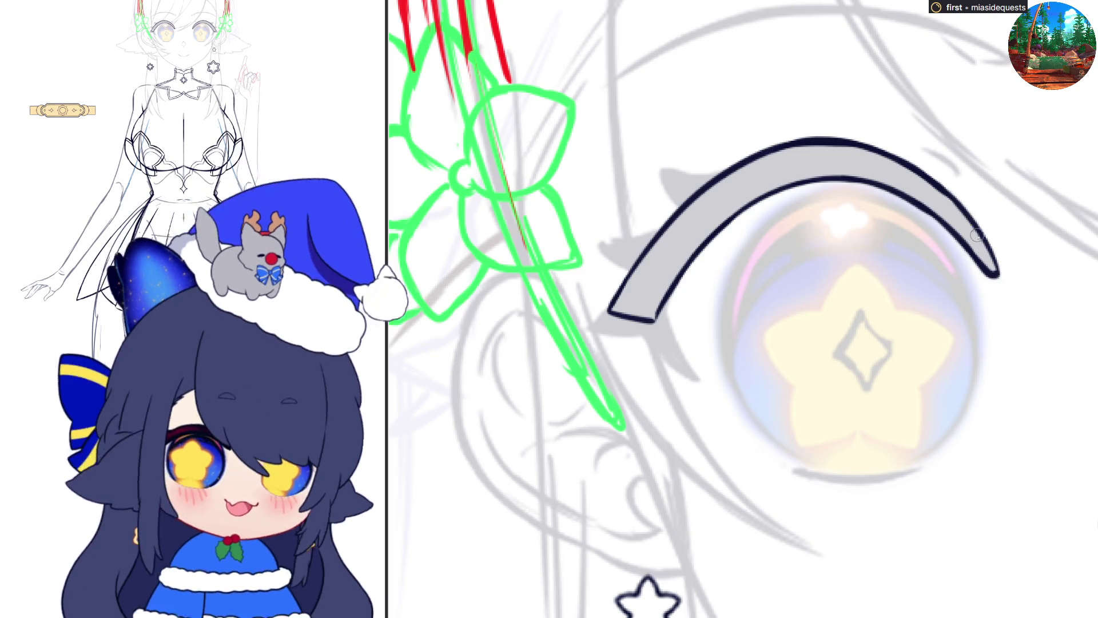
Step: Fill both upper lash shapes solid navy and add a small yellow accent under one lash tip
key(alt+BackSpace)
key(ctrl+z)
key(alt+BackSpace)
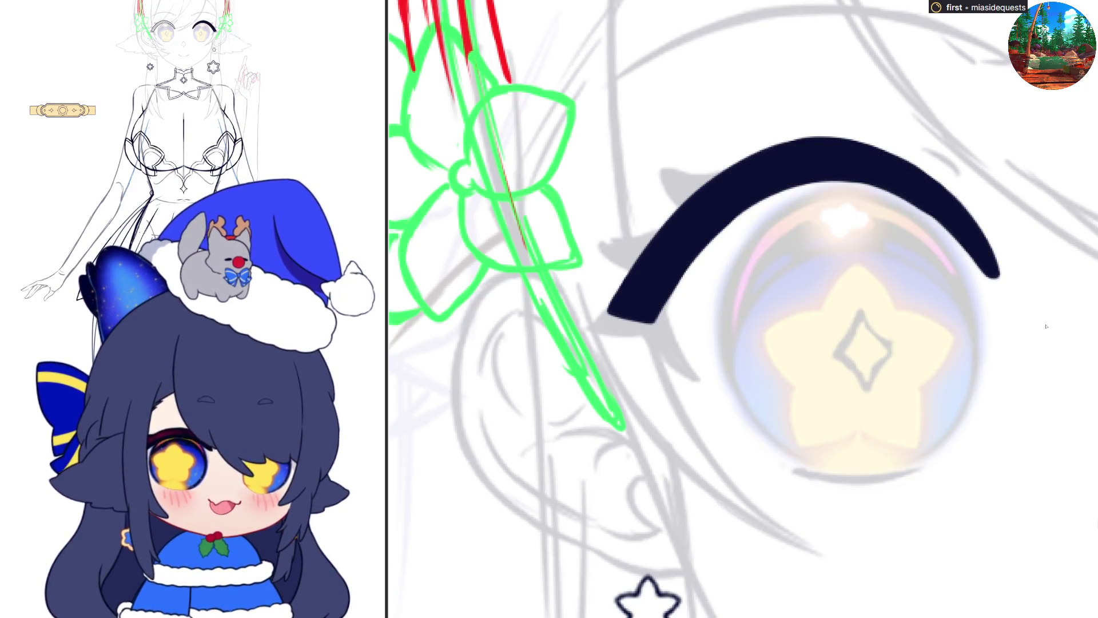
scroll(701, 275, down, 5)
key(alt+BackSpace)
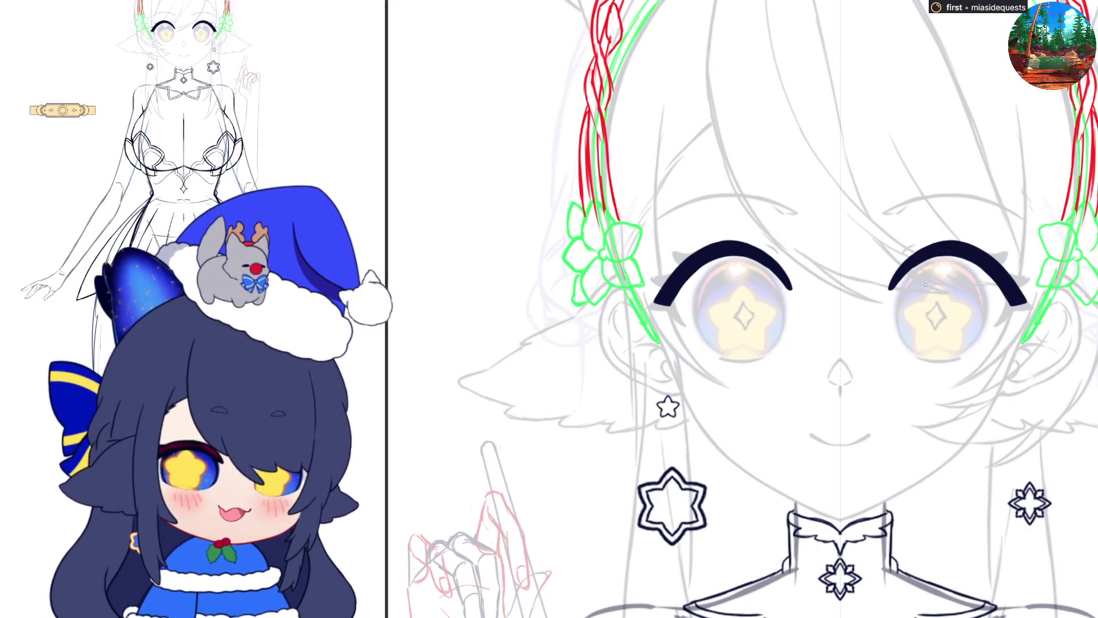
scroll(925, 284, up, 5)
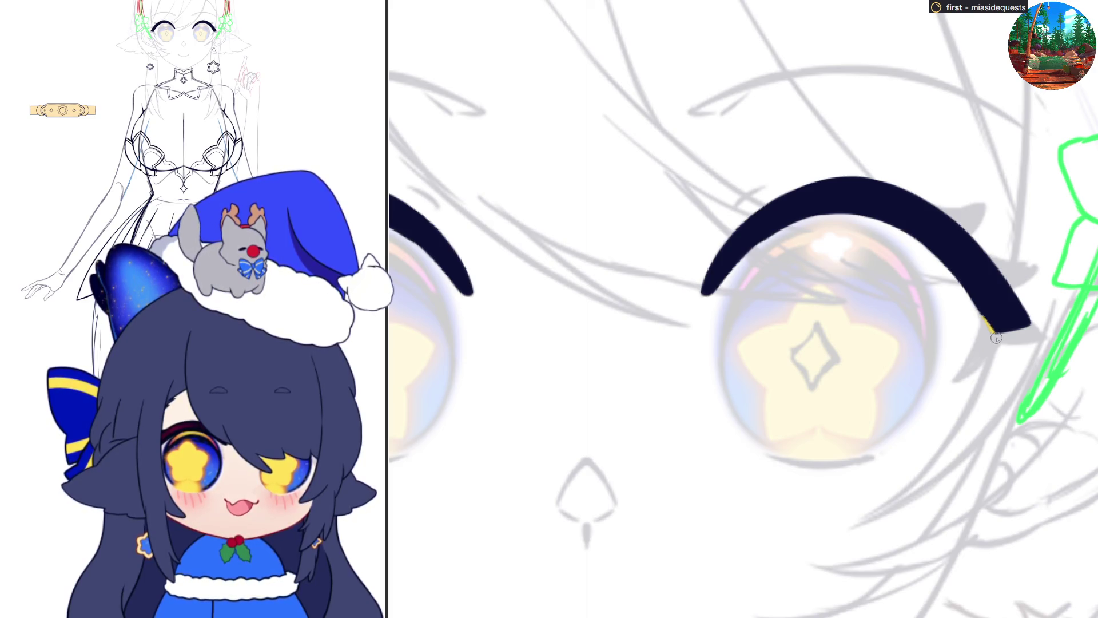
mouse_move(985, 319)
mouse_down()
mouse_move(1016, 342)
mouse_move(1048, 337)
mouse_up()
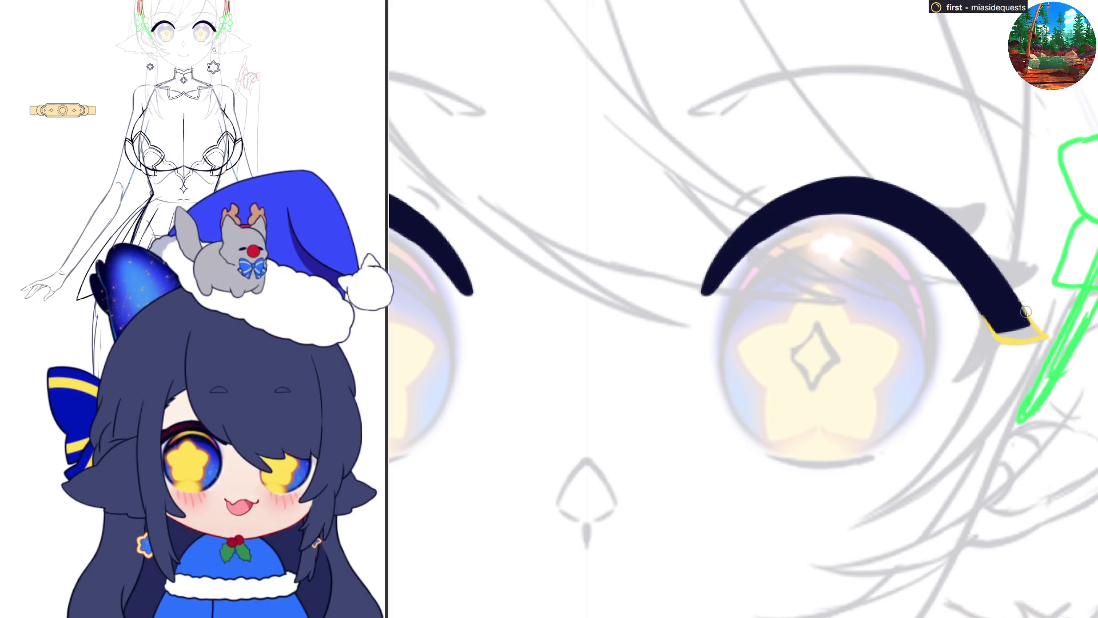
Step: Fill the eyeliner tips yellow, then dark, flipping the canvas horizontally to compare
mouse_move(1020, 309)
mouse_down()
mouse_move(987, 316)
mouse_move(1011, 305)
mouse_up()
key(ctrl+z)
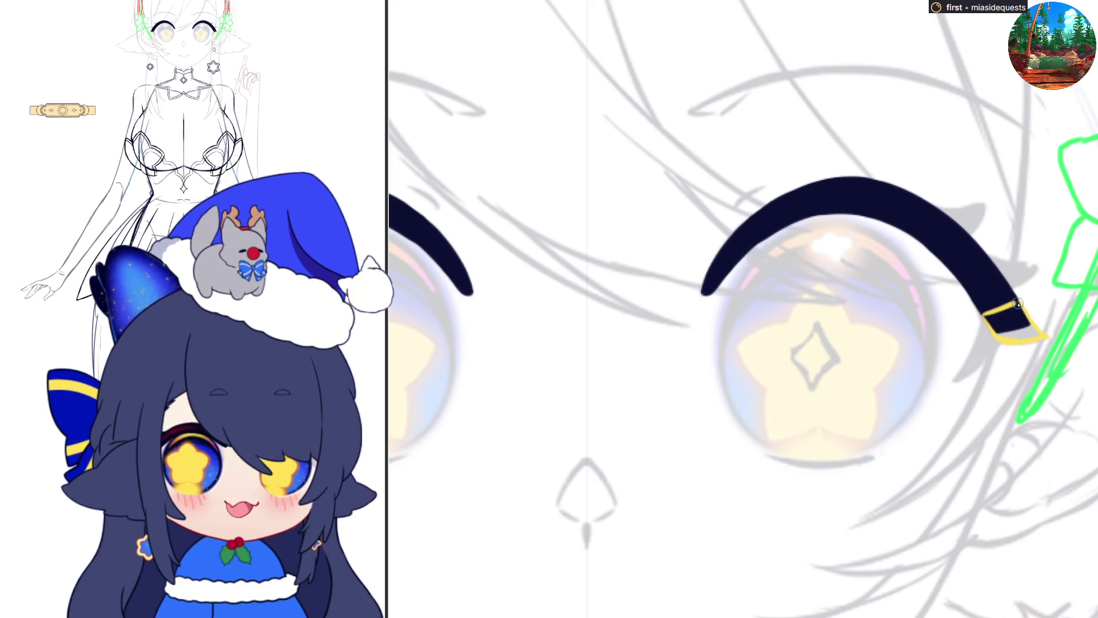
click(995, 324)
scroll(1015, 306, down, 3)
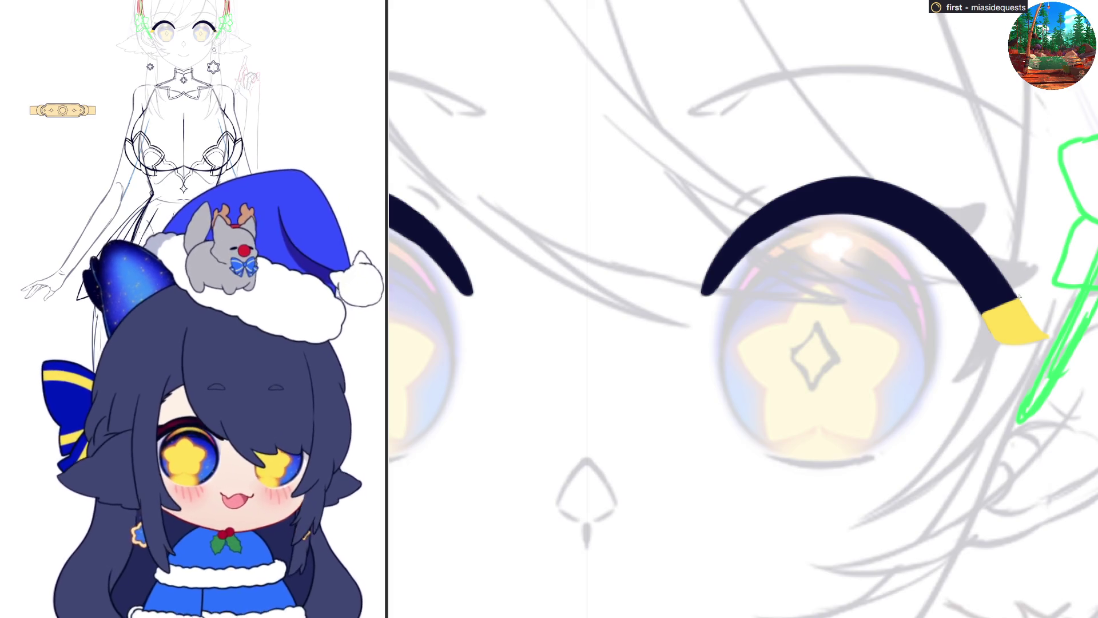
key(h)
scroll(622, 307, up, 3)
click(623, 307)
scroll(1025, 206, up, 2)
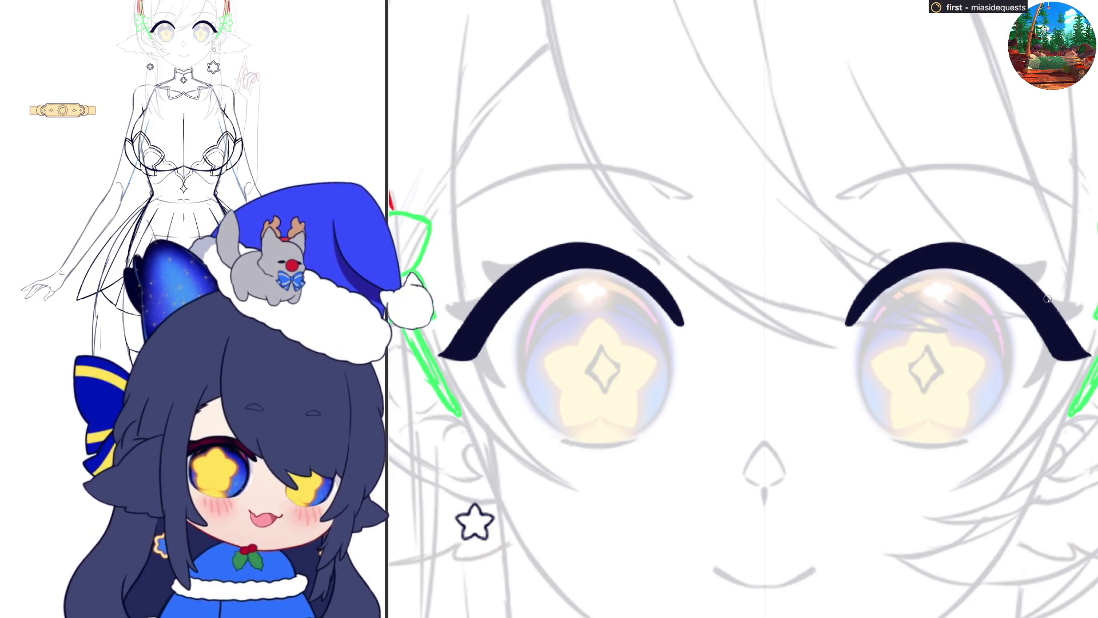
Step: Try wing tips, then fill the lash wing outlines yellow and add a yellow highlight stroke
mouse_move(1052, 301)
mouse_down()
mouse_move(1084, 312)
mouse_move(1051, 327)
mouse_move(1038, 311)
mouse_move(1059, 322)
mouse_up()
key(ctrl+z)
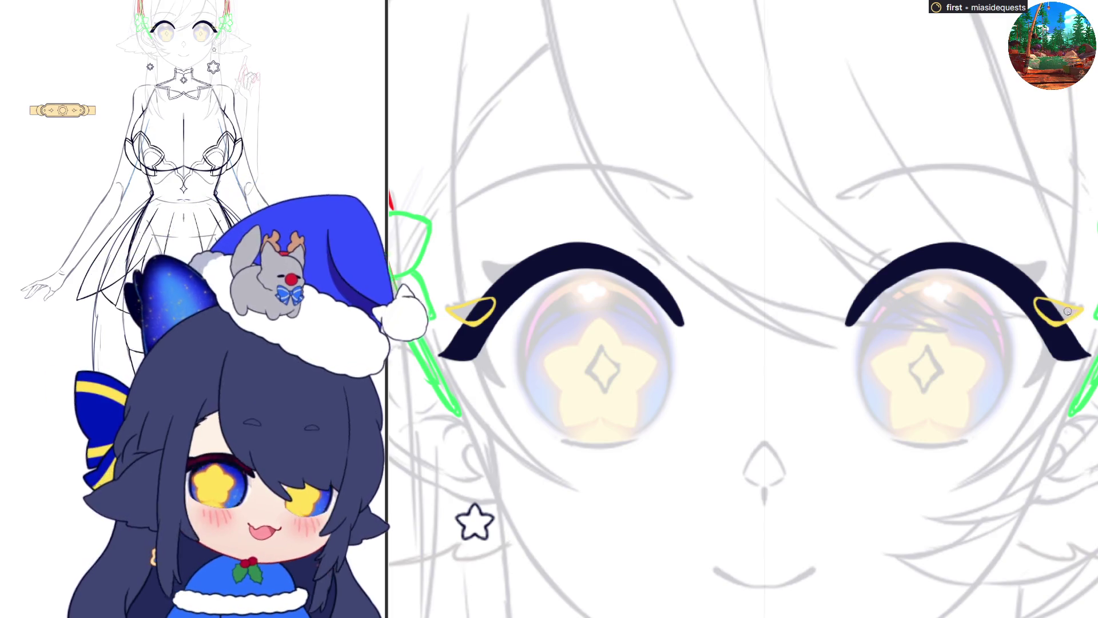
click(1057, 313)
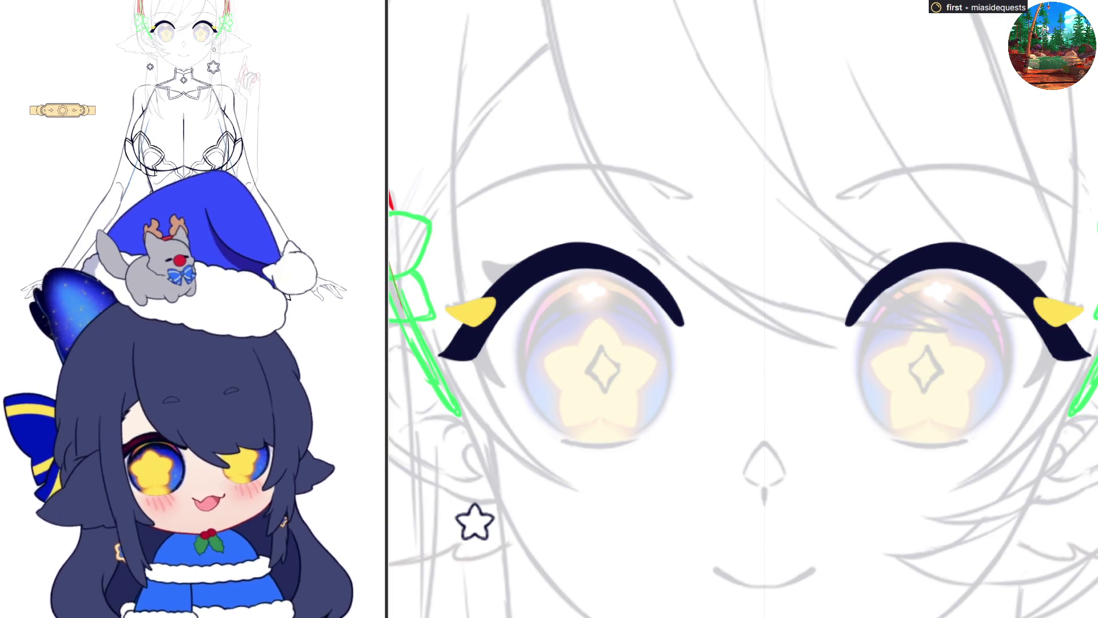
mouse_move(998, 268)
mouse_down()
mouse_move(1022, 289)
mouse_move(1047, 262)
mouse_move(1000, 269)
mouse_move(998, 284)
mouse_move(999, 270)
mouse_up()
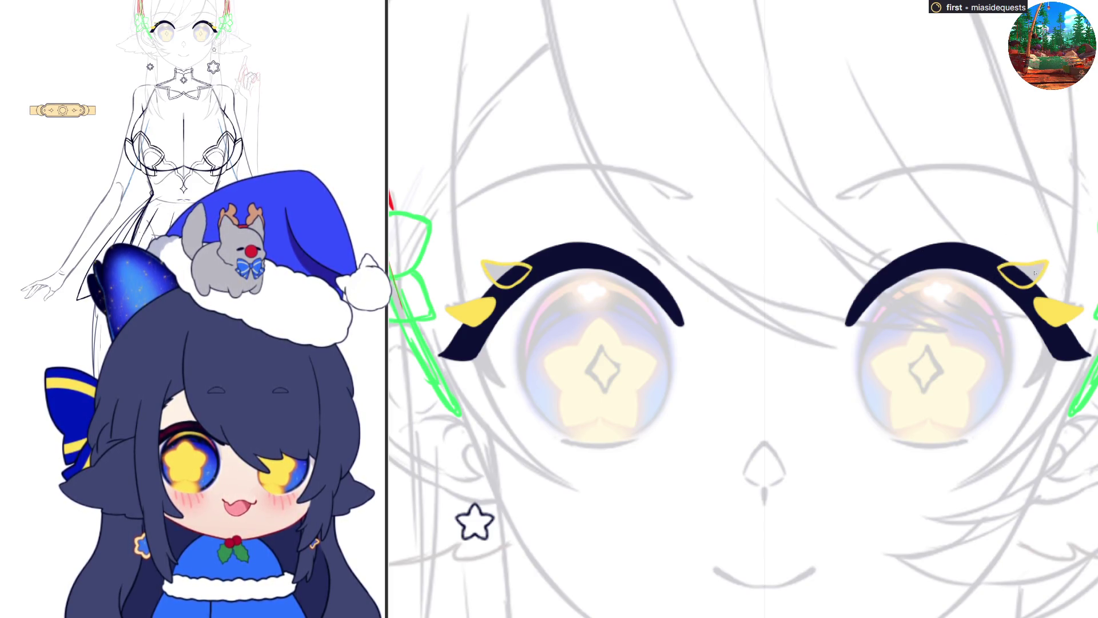
click(503, 270)
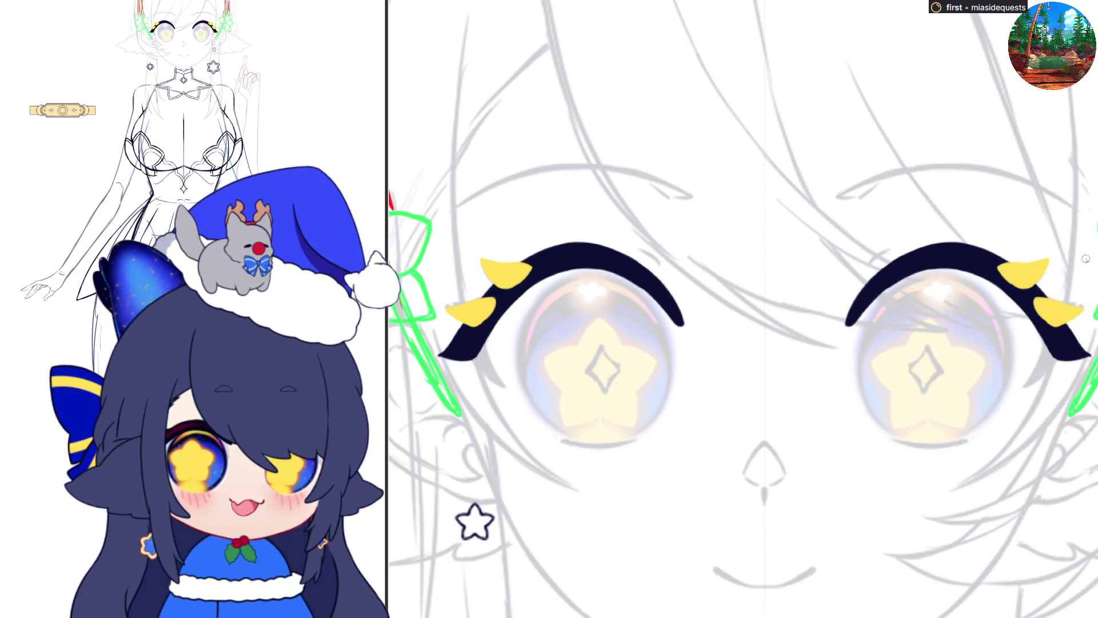
Step: Remove the upper and lower yellow lash accents and mirror the view to check
key(ctrl+z)
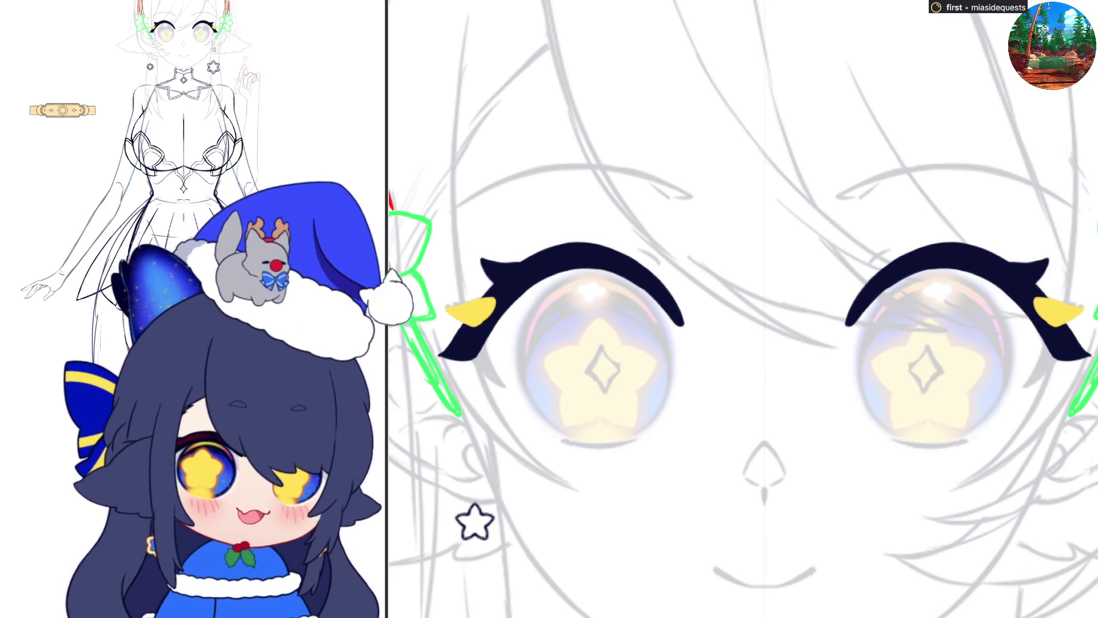
key(ctrl+z)
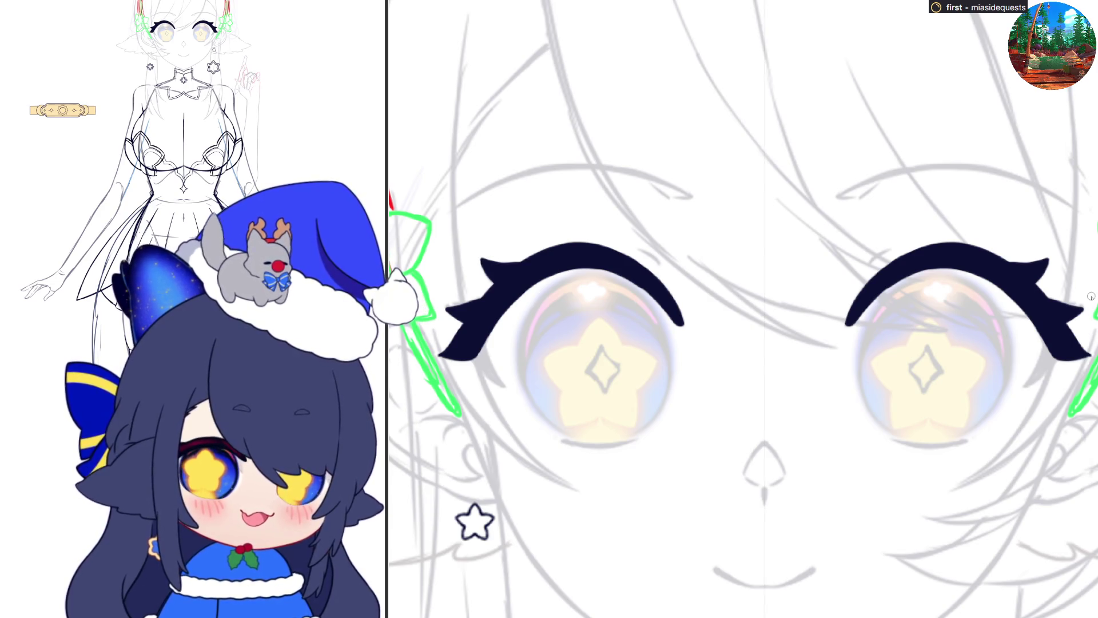
key(h)
key(h)
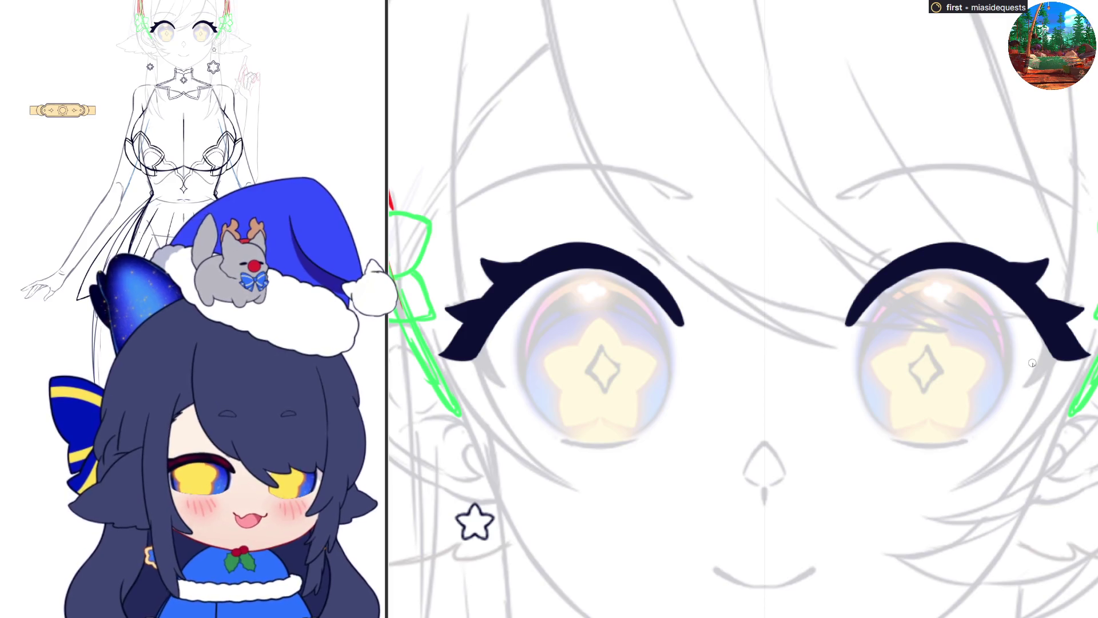
Step: Try yellow lower-lash strokes at the outer eye corners, then remove them
key(ctrl+z)
key(ctrl+z)
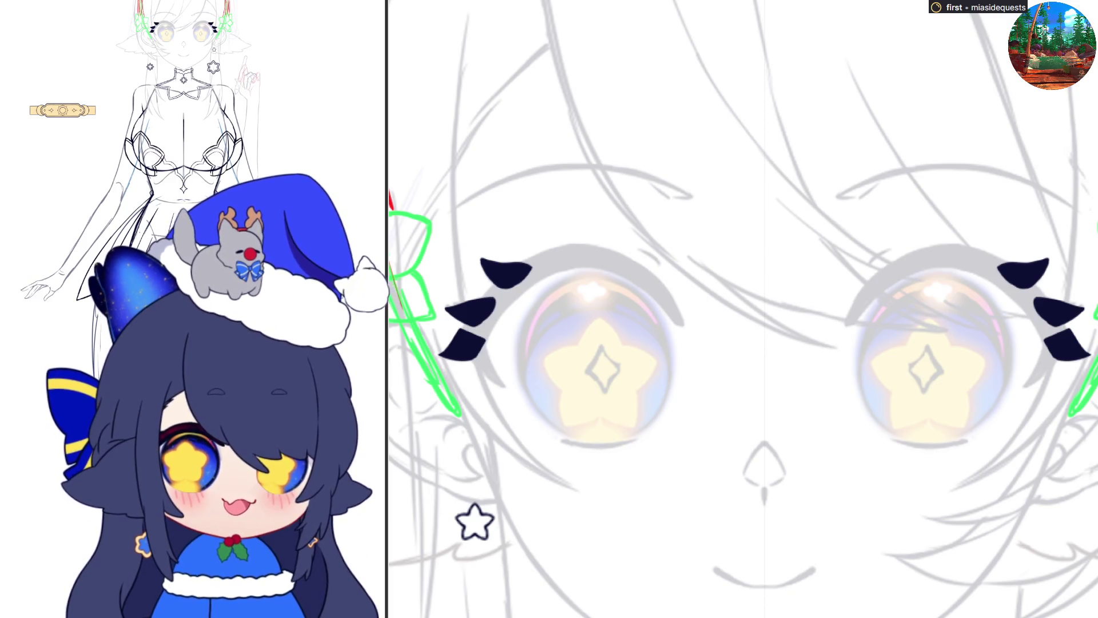
key(ctrl+y)
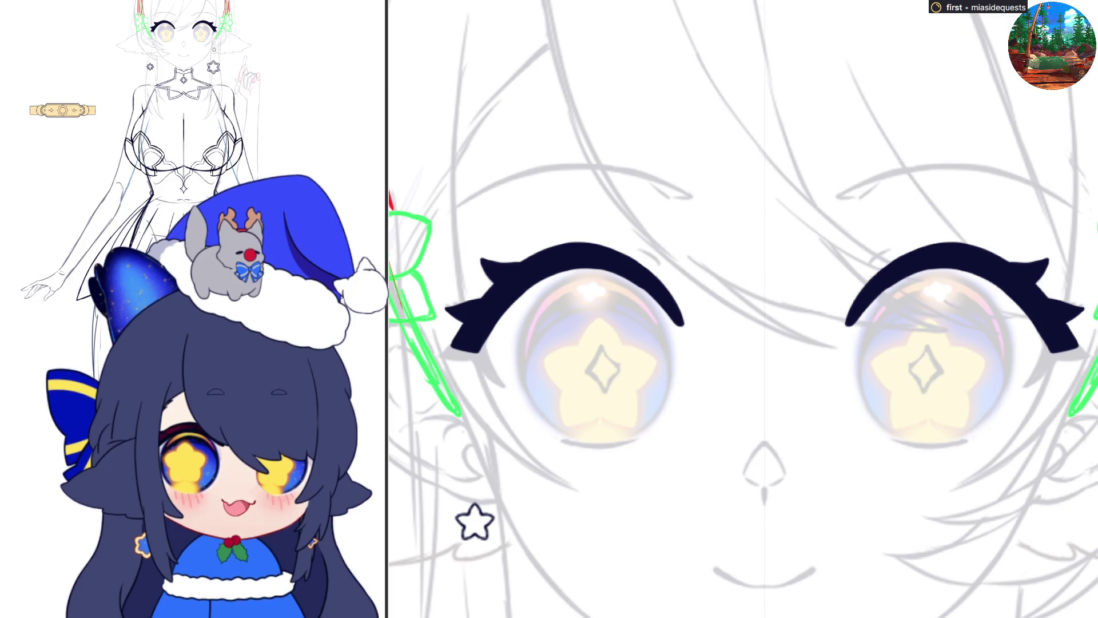
drag(1042, 348, 1021, 387)
key(ctrl+z)
mouse_move(1044, 339)
mouse_down()
mouse_move(1024, 385)
mouse_move(1055, 356)
mouse_move(1045, 341)
mouse_move(1054, 364)
mouse_move(1032, 375)
mouse_up()
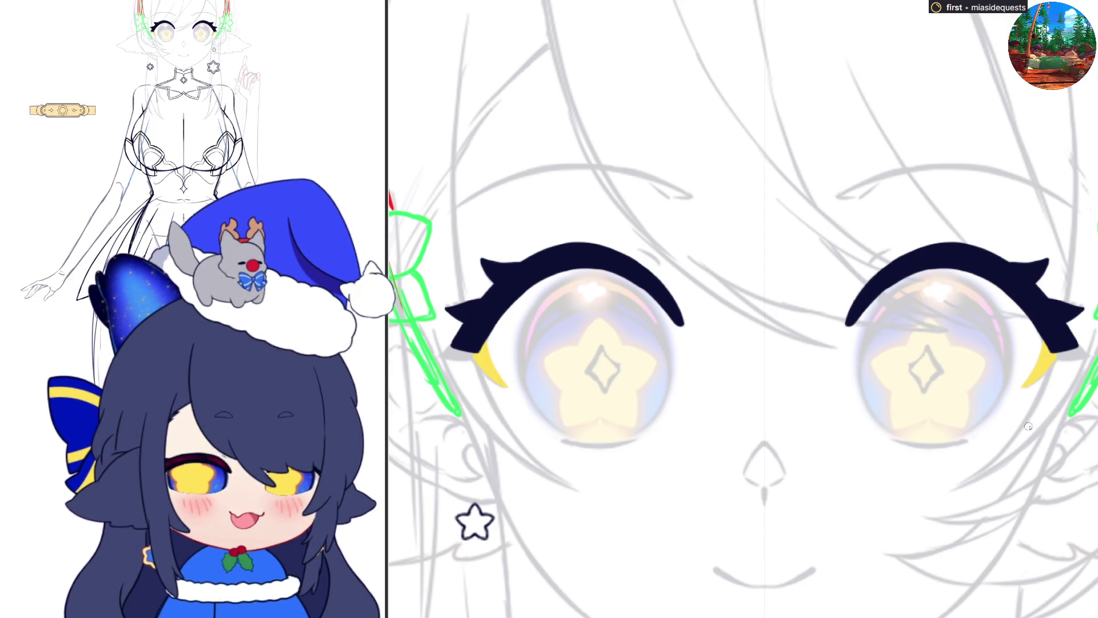
key(ctrl+z)
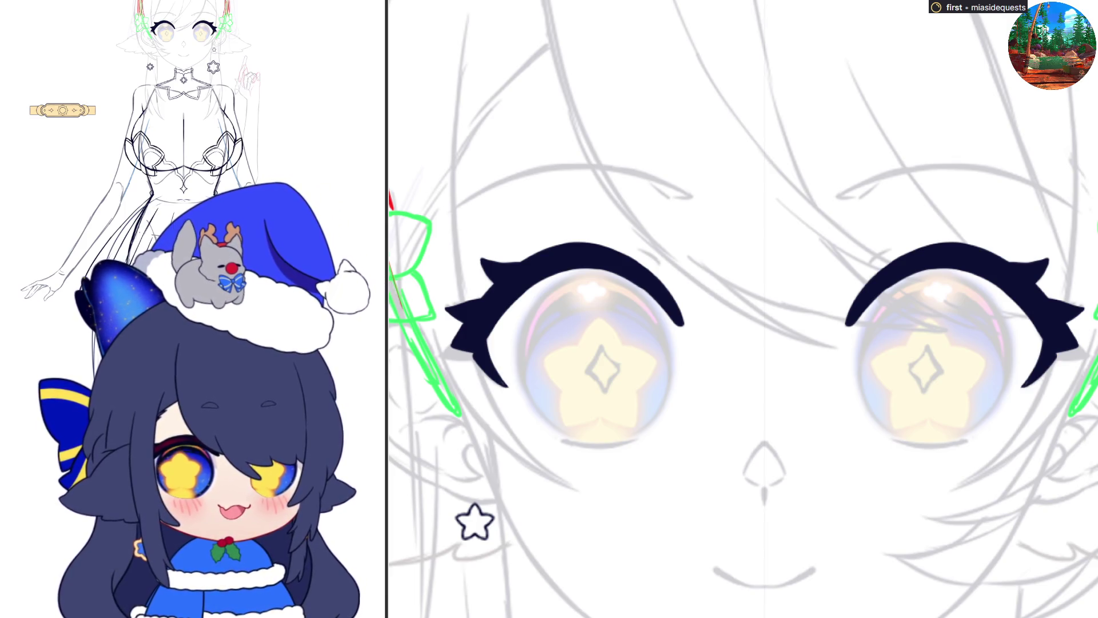
Step: Extend the outer lash wings to a pointed tip and draw a dark lower lash line
drag(1058, 334, 1088, 358)
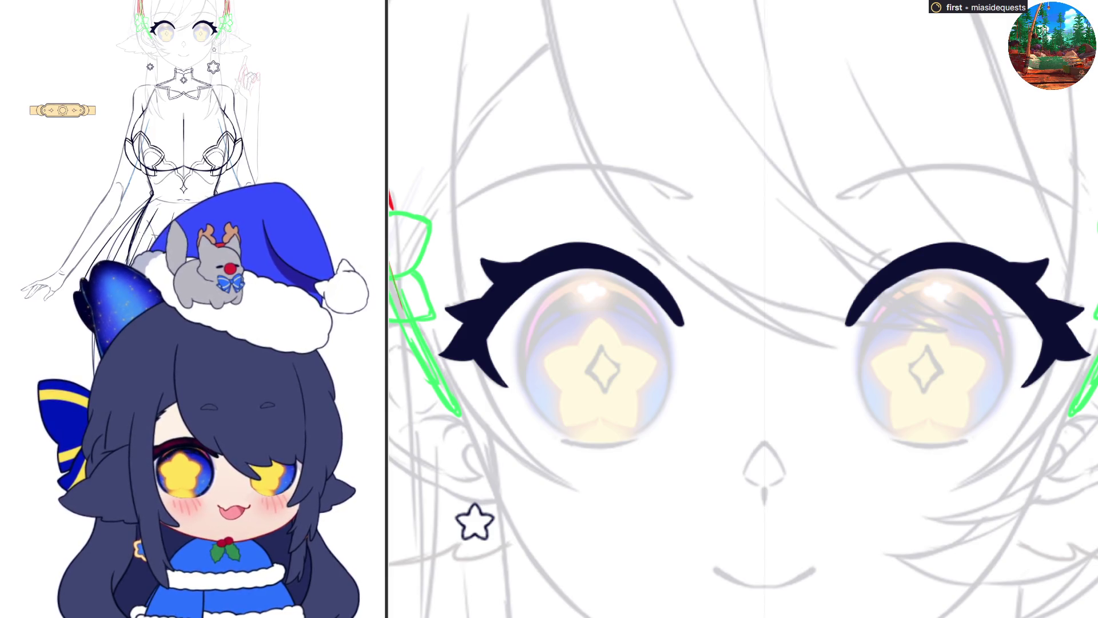
drag(890, 440, 957, 440)
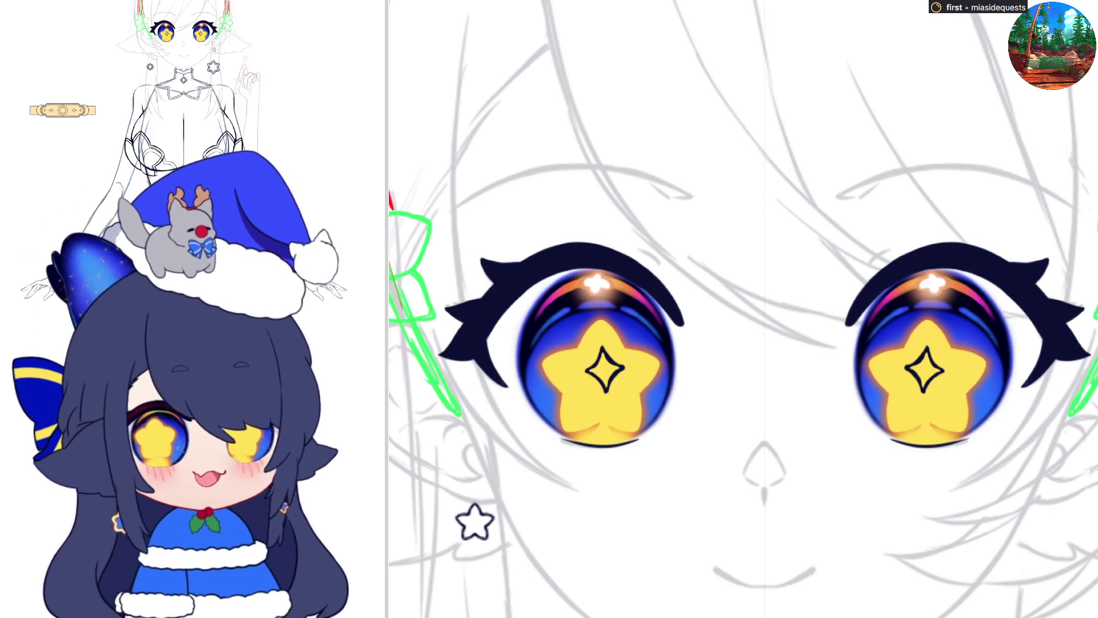
scroll(743, 309, down, 2)
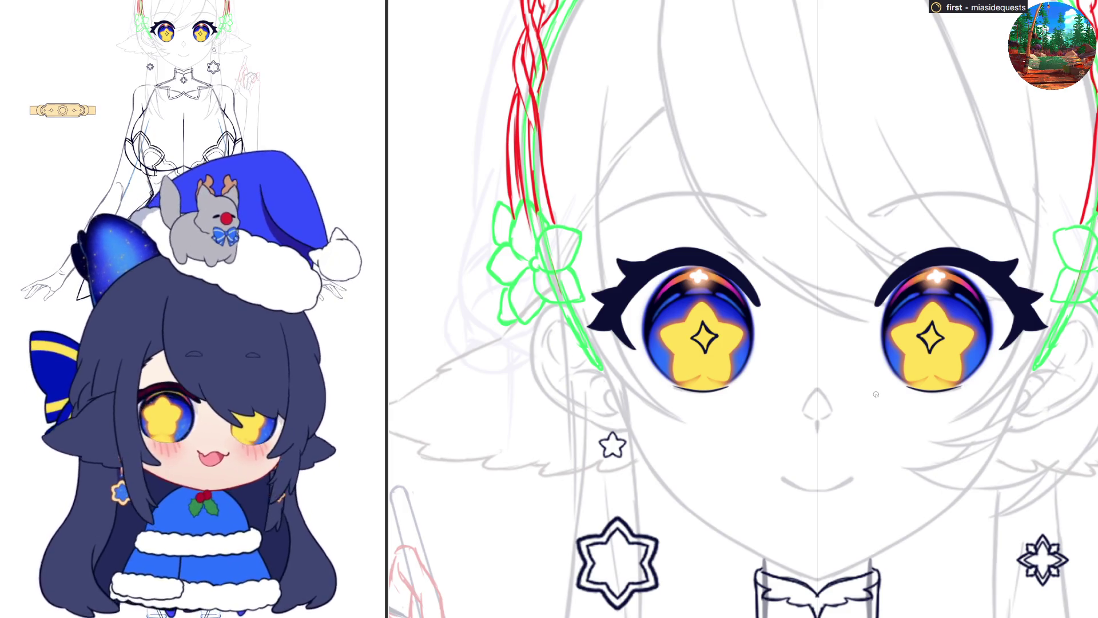
Step: Cancel a transform on the lower lash lines and try small lash strokes above the outer corners
key(ctrl+t)
key(Return)
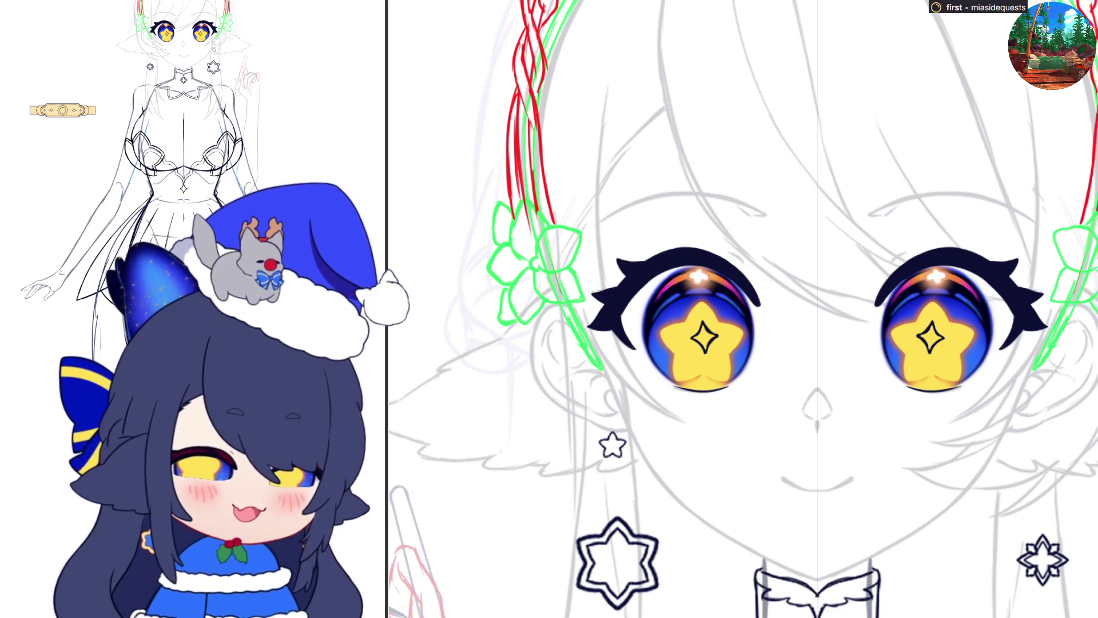
scroll(768, 336, up, 3)
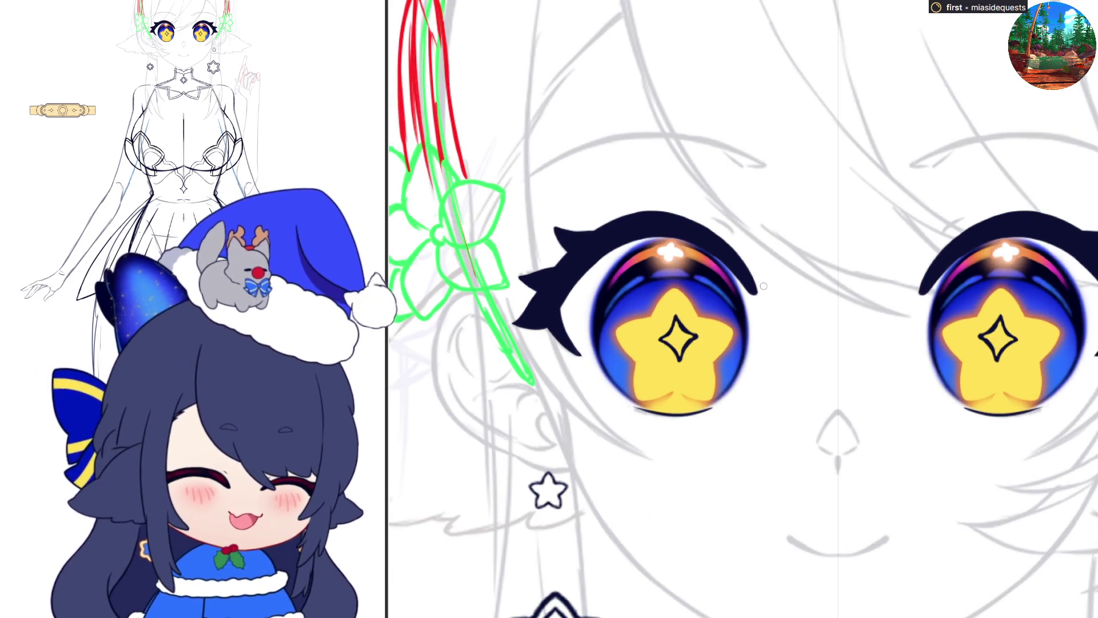
drag(935, 240, 972, 216)
key(ctrl+z)
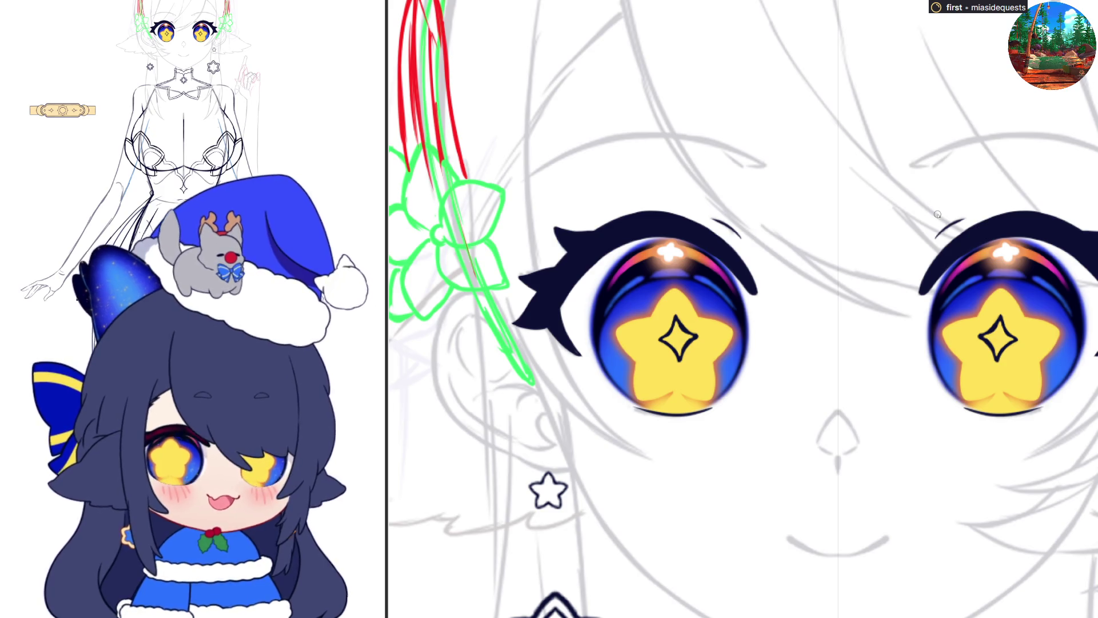
Step: Draw mirrored eyebrows above both eyes, redrawing them thicker and undoing to arch them more
scroll(938, 215, down, 3)
mouse_move(915, 181)
mouse_down()
mouse_move(997, 159)
mouse_move(1061, 169)
mouse_up()
key(ctrl+z)
mouse_move(915, 180)
mouse_down()
mouse_move(986, 162)
mouse_move(1066, 167)
mouse_move(922, 177)
mouse_move(1018, 162)
mouse_move(1079, 186)
mouse_up()
key(ctrl+z)
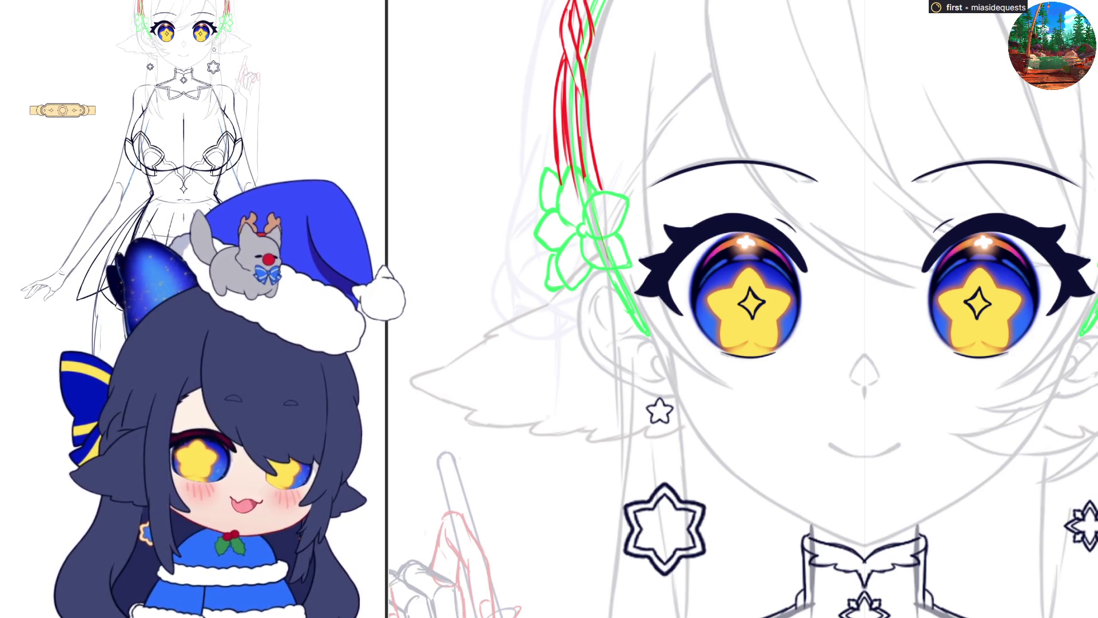
Step: Leave the eye area untransformed and ink a short vertical stroke at the nose tip
key(ctrl+t)
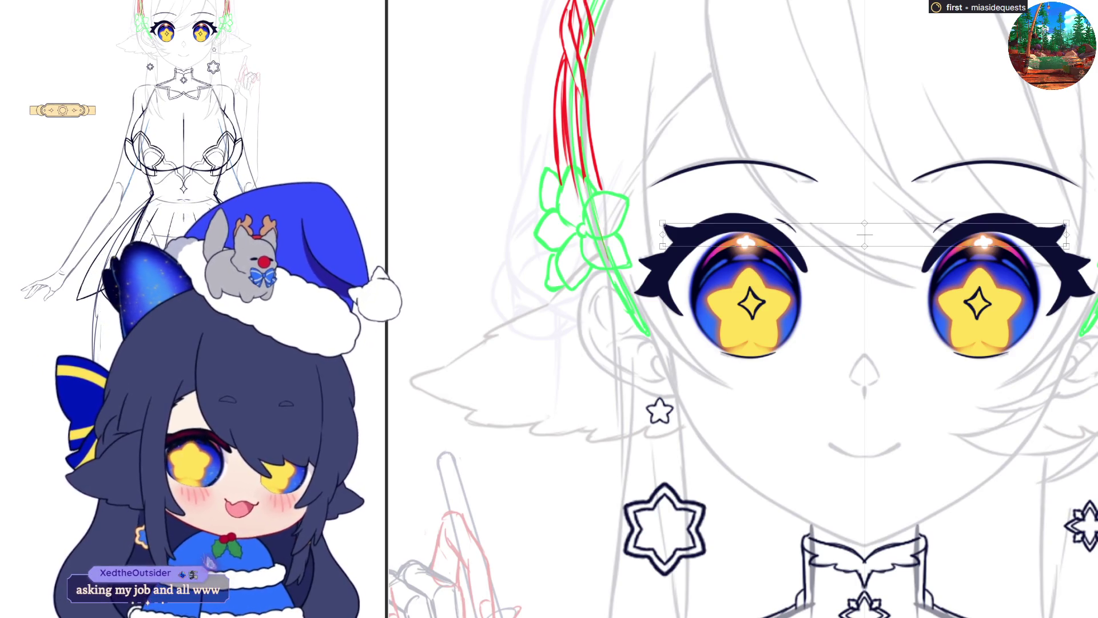
key(Return)
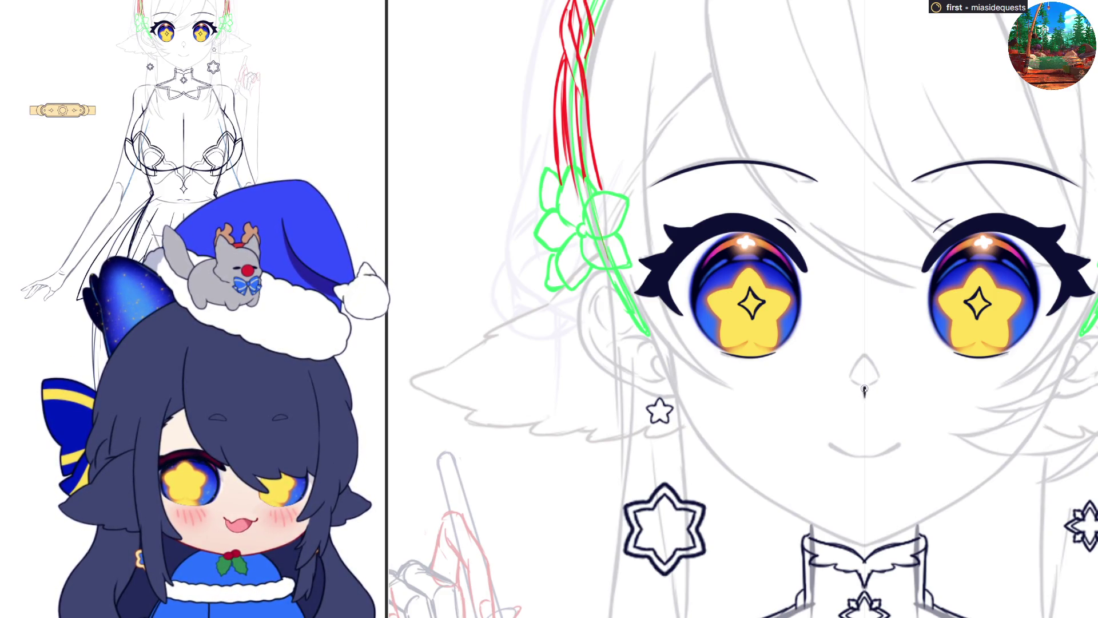
drag(864, 385, 865, 396)
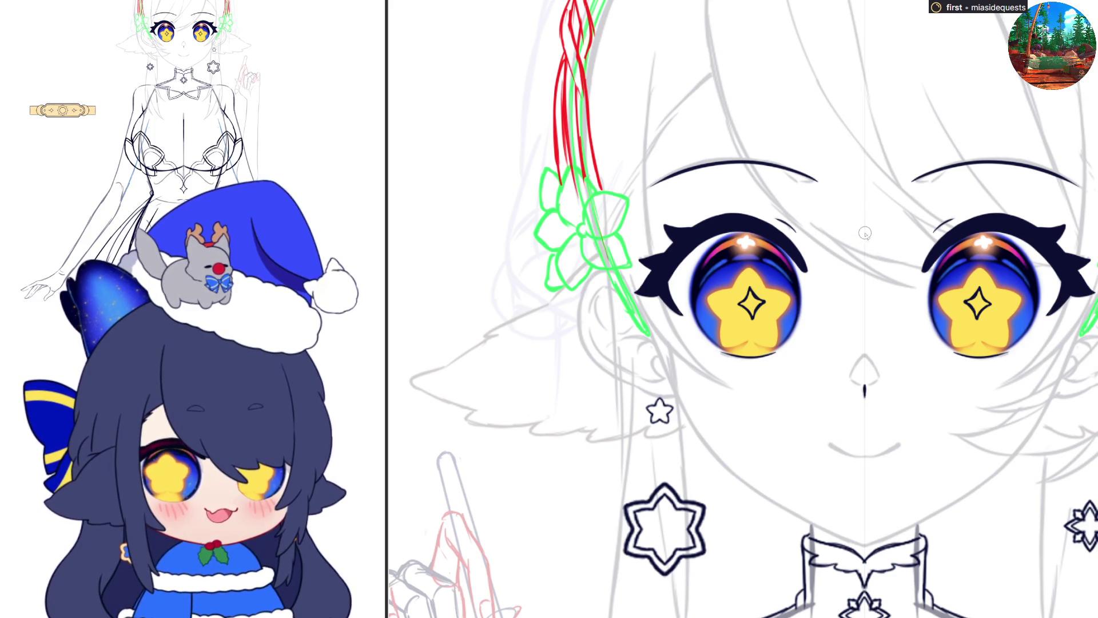
Step: Draw a vertical guide line down the face centre, redrawing it at several lengths
drag(864, 238, 864, 292)
key(ctrl+z)
drag(864, 240, 864, 353)
key(ctrl+z)
drag(864, 286, 864, 371)
key(ctrl+z)
key(ctrl+z)
Step: Remove the centre line past the nose and ink the mouth line over the sketched smile
drag(864, 312, 864, 396)
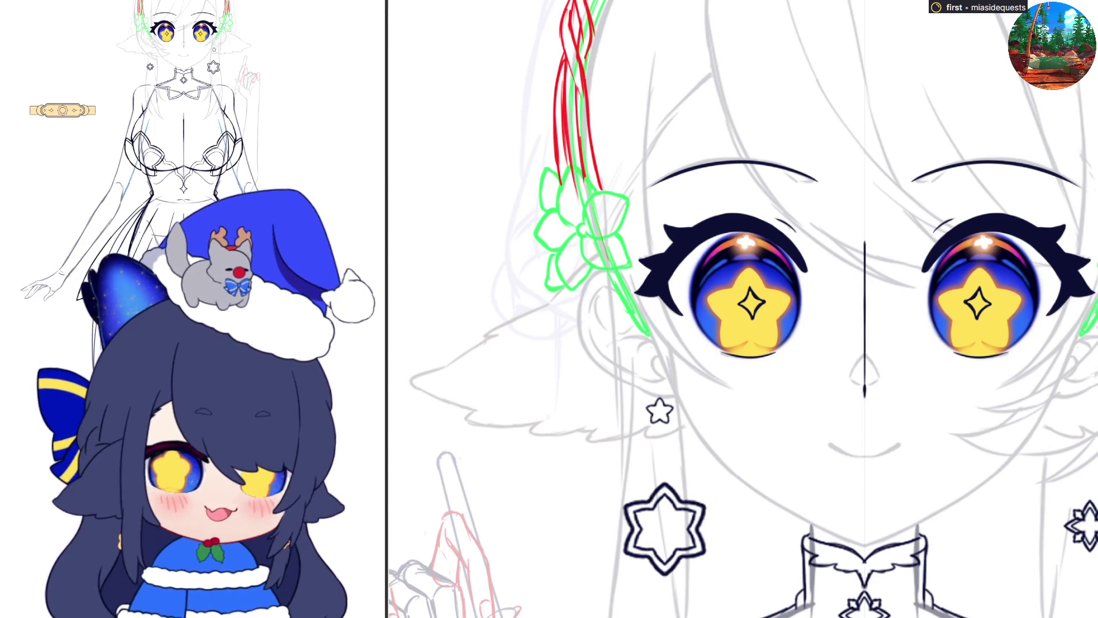
key(ctrl+z)
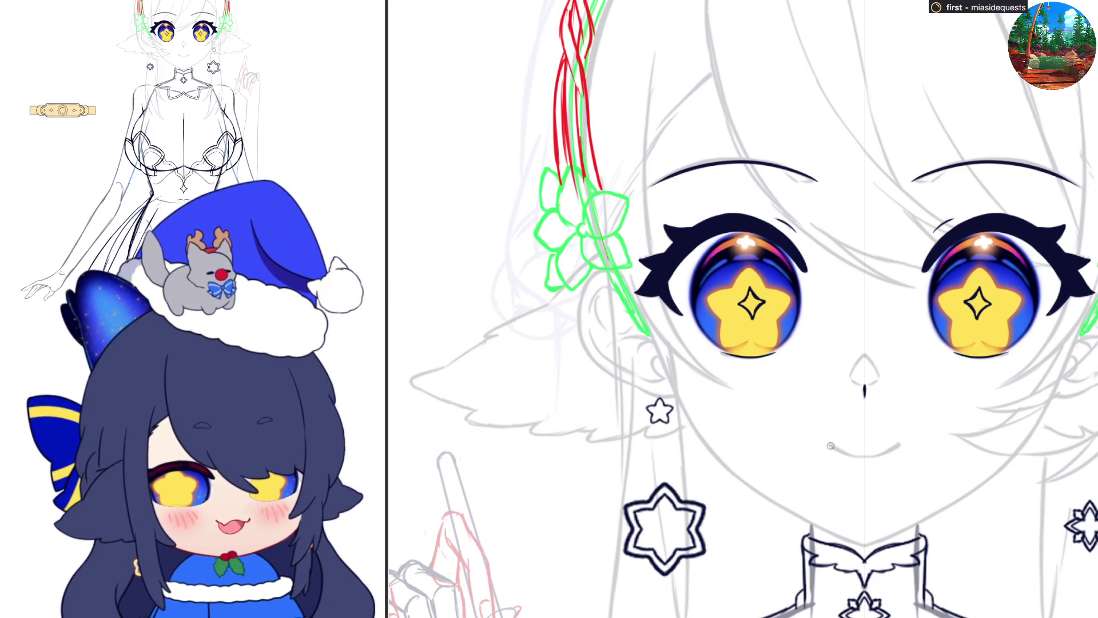
mouse_move(827, 443)
mouse_down()
mouse_move(885, 452)
mouse_move(876, 456)
mouse_up()
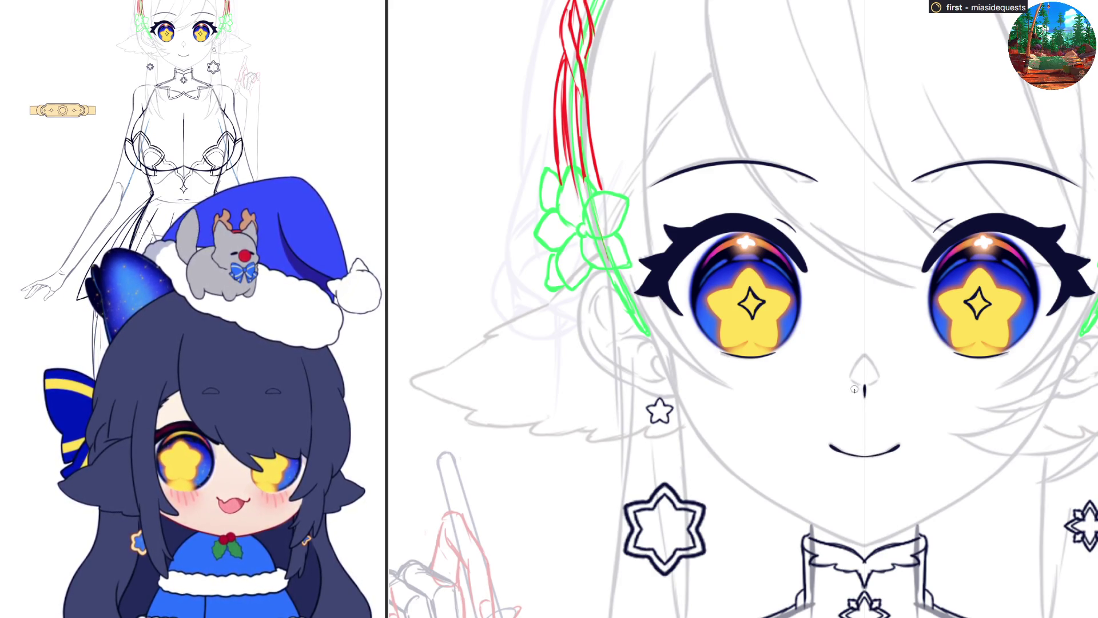